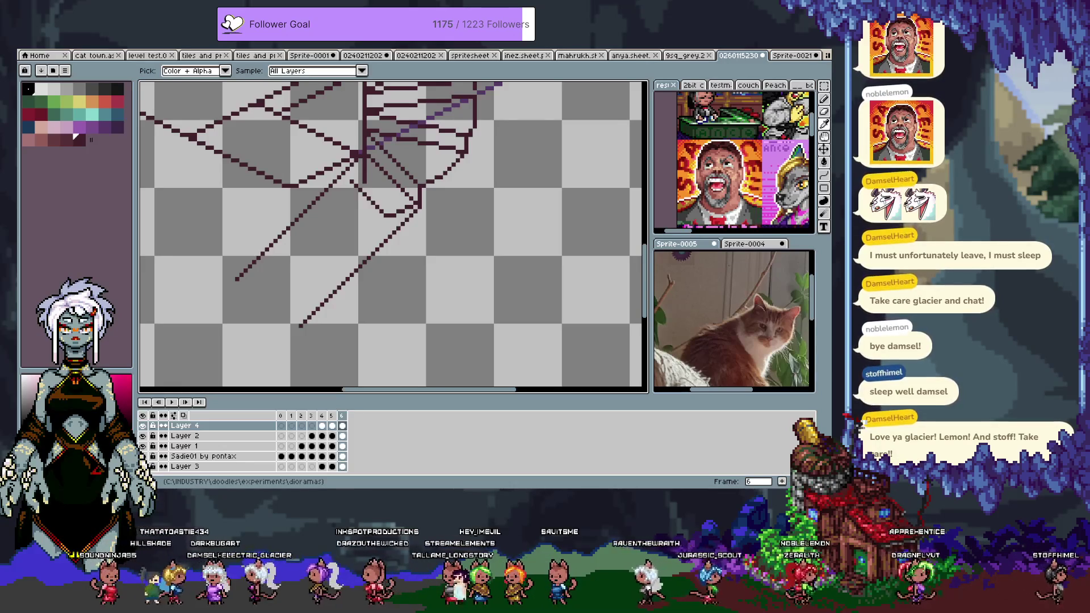
Step: Start a new line beside the lower stair flight, anchoring its corner at the stair base
key(b)
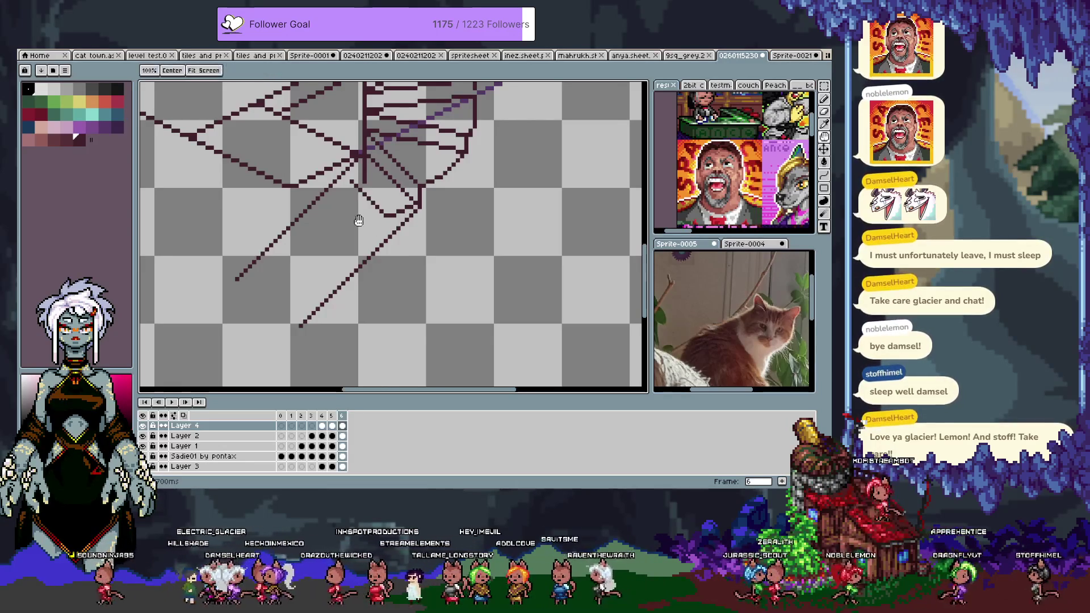
scroll(360, 223, up, 1)
scroll(415, 265, down, 1)
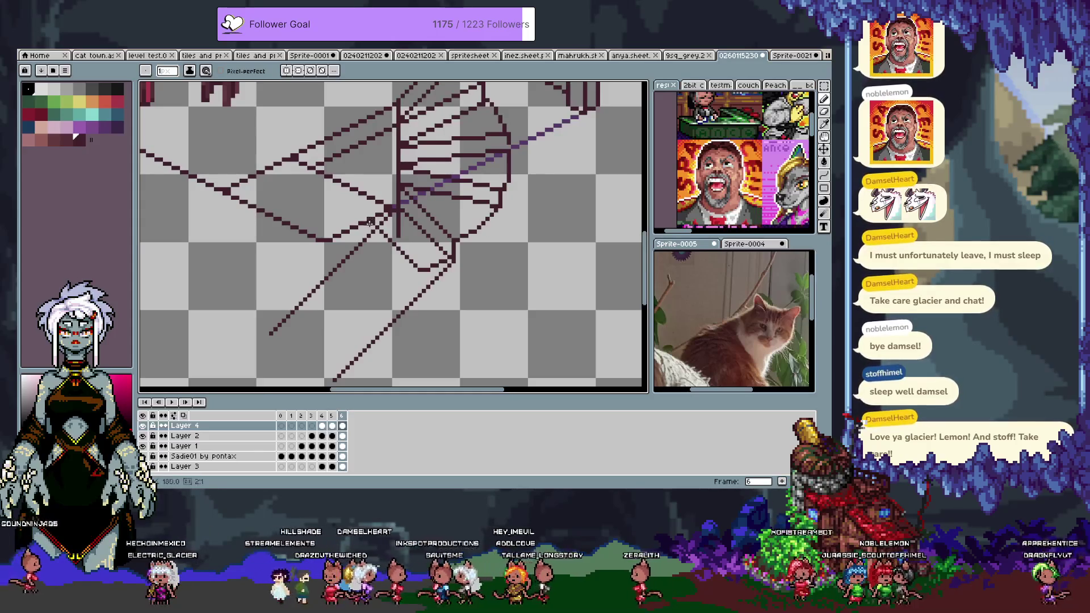
scroll(397, 216, down, 1)
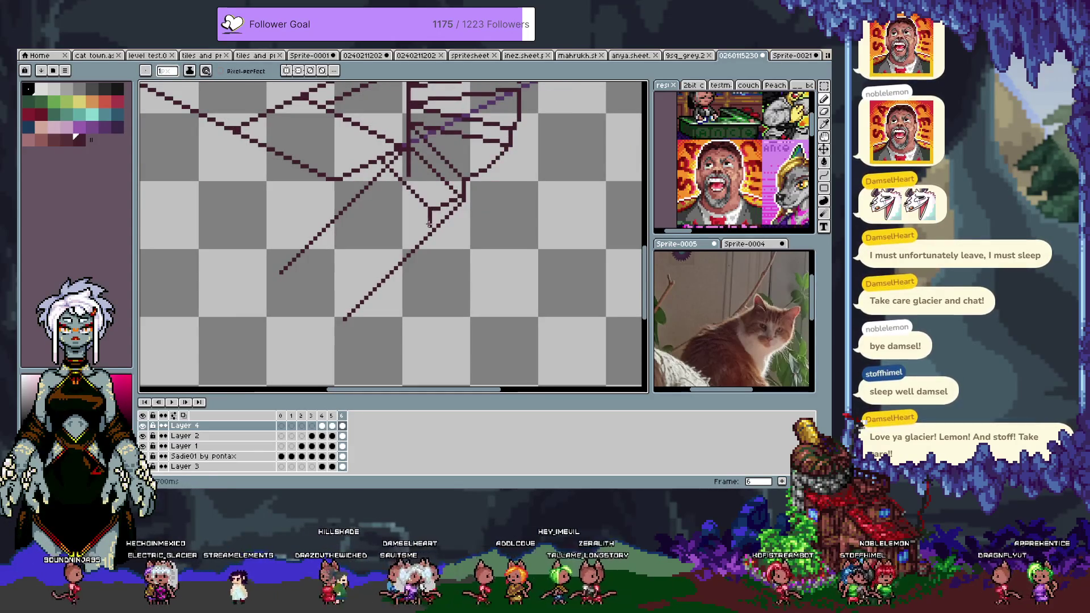
key(v)
key(b)
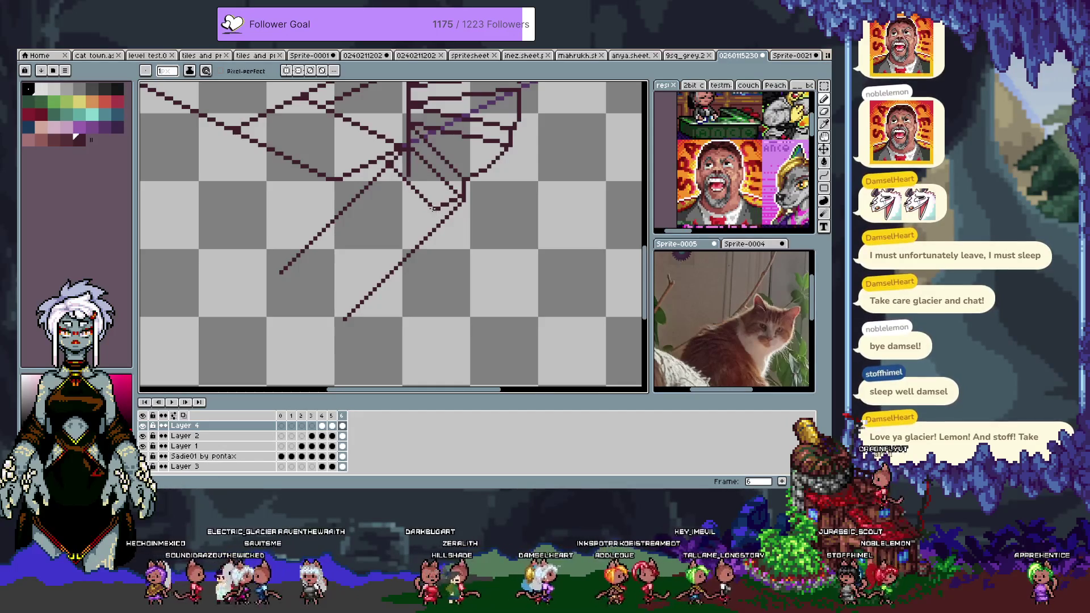
shift+click(380, 170)
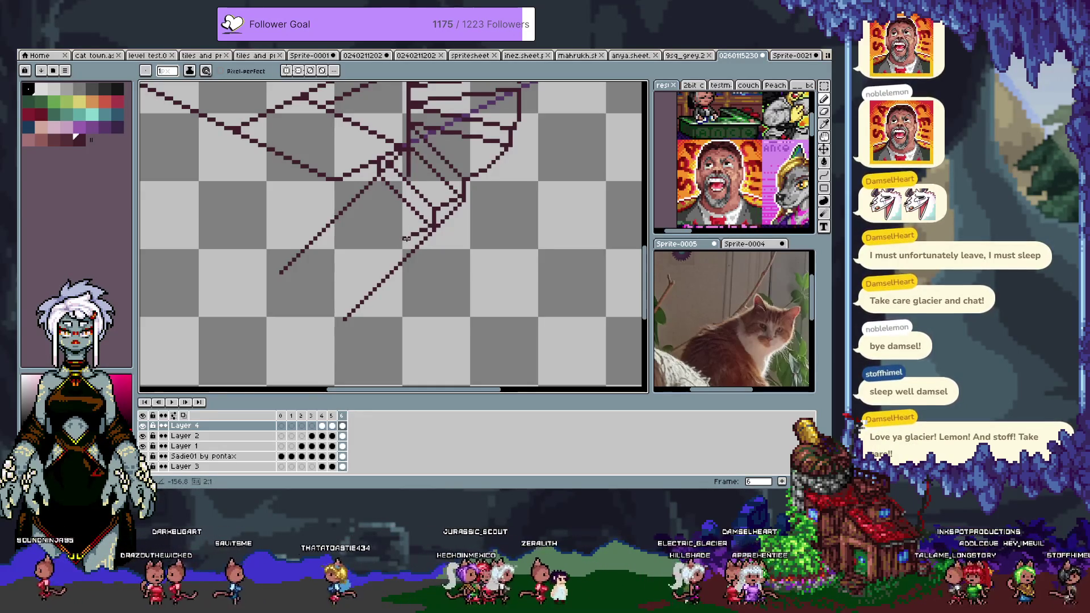
click(404, 237)
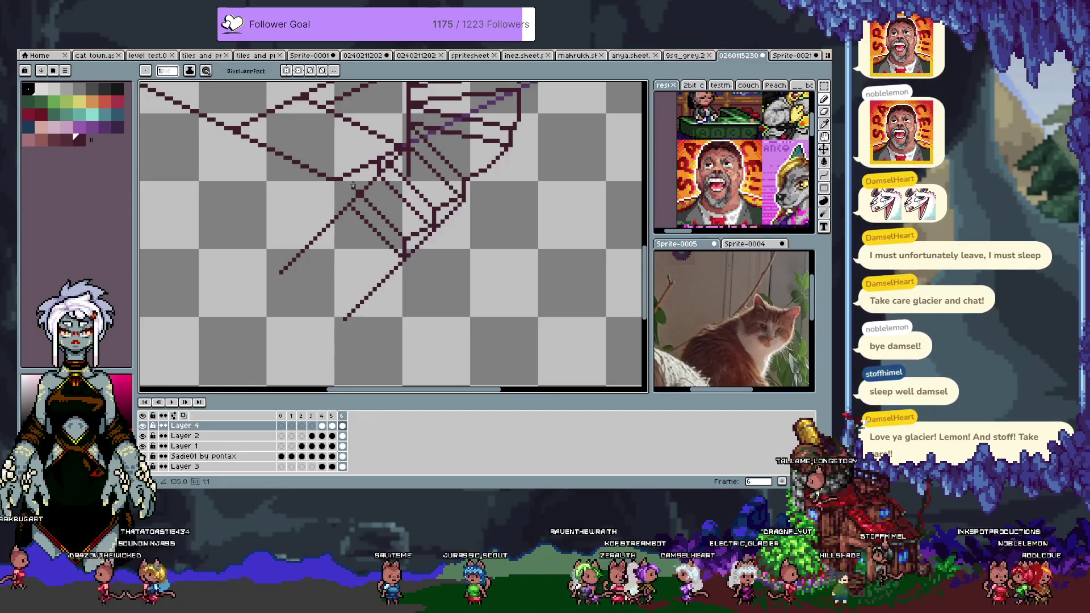
Step: Draw the second diagonal up-left from the stair base, redoing the misplaced strokes
drag(349, 182, 351, 183)
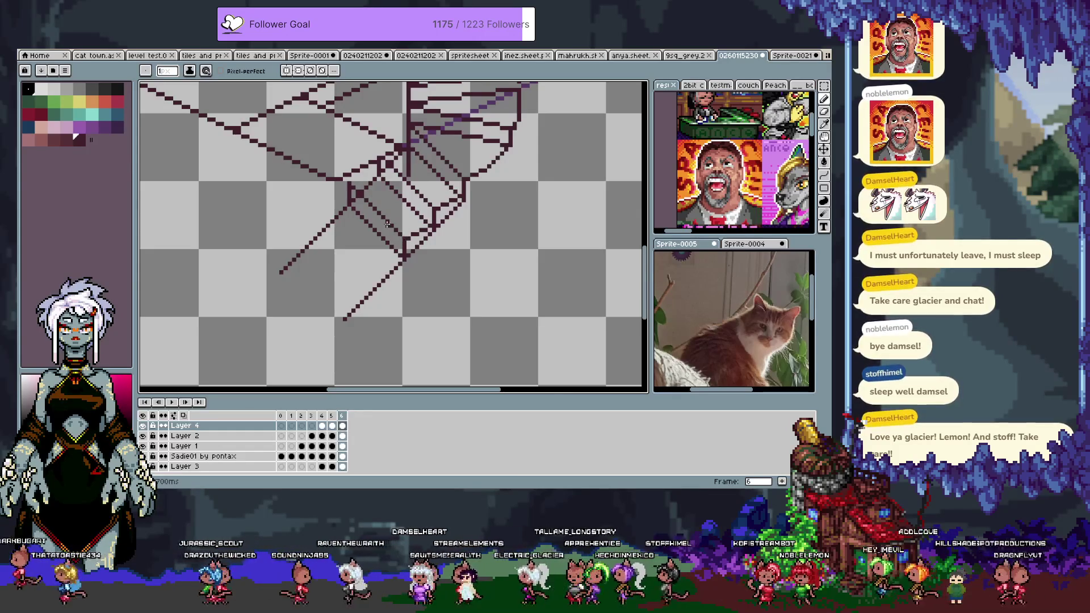
key(ctrl+z)
key(ctrl+z)
key(ctrl+z)
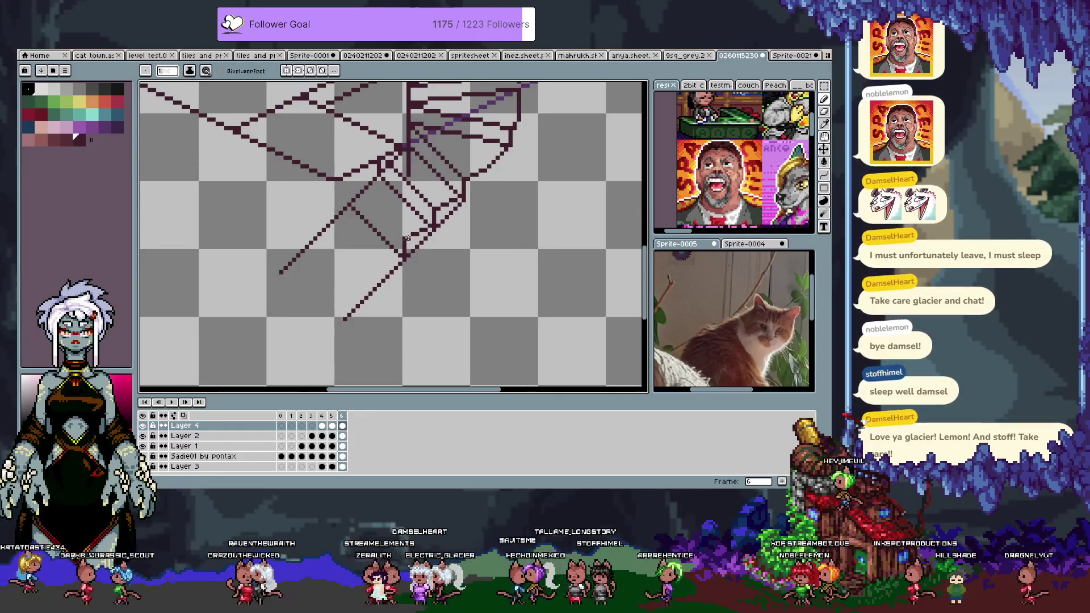
drag(406, 238, 355, 186)
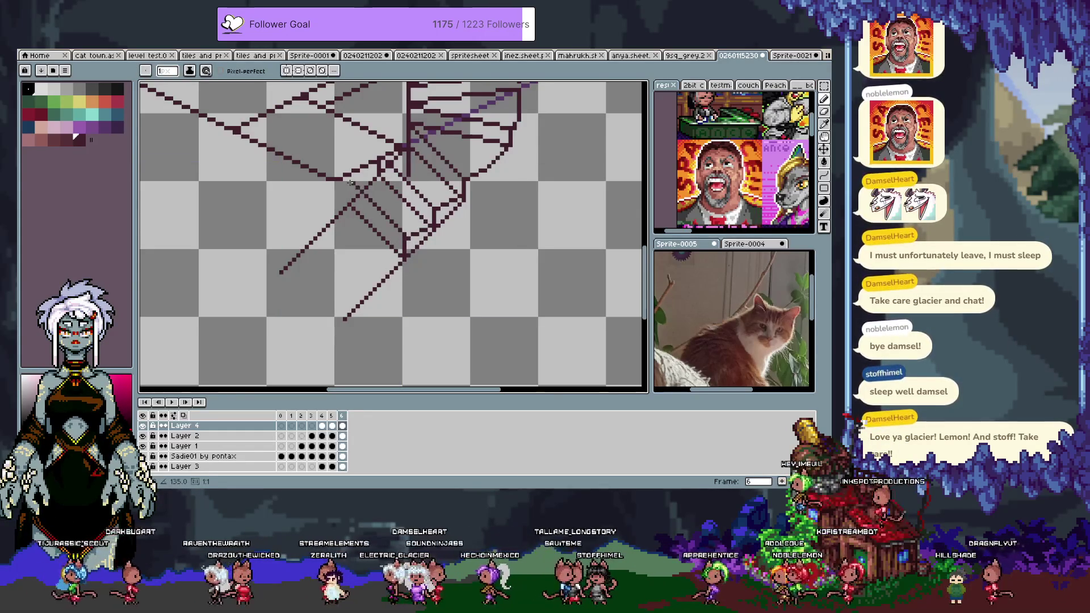
key(ctrl+z)
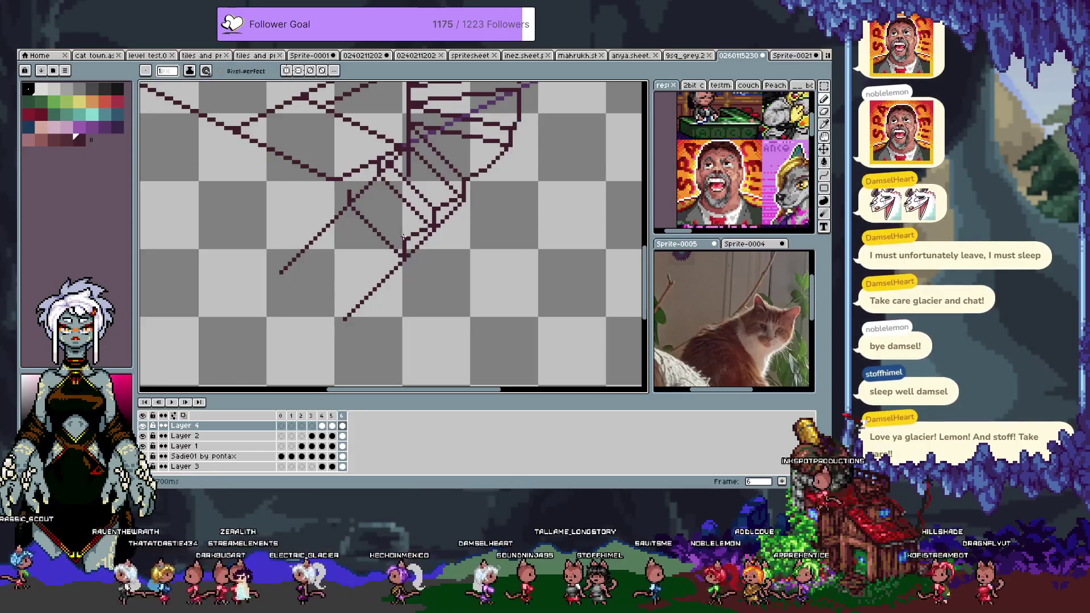
drag(404, 238, 348, 183)
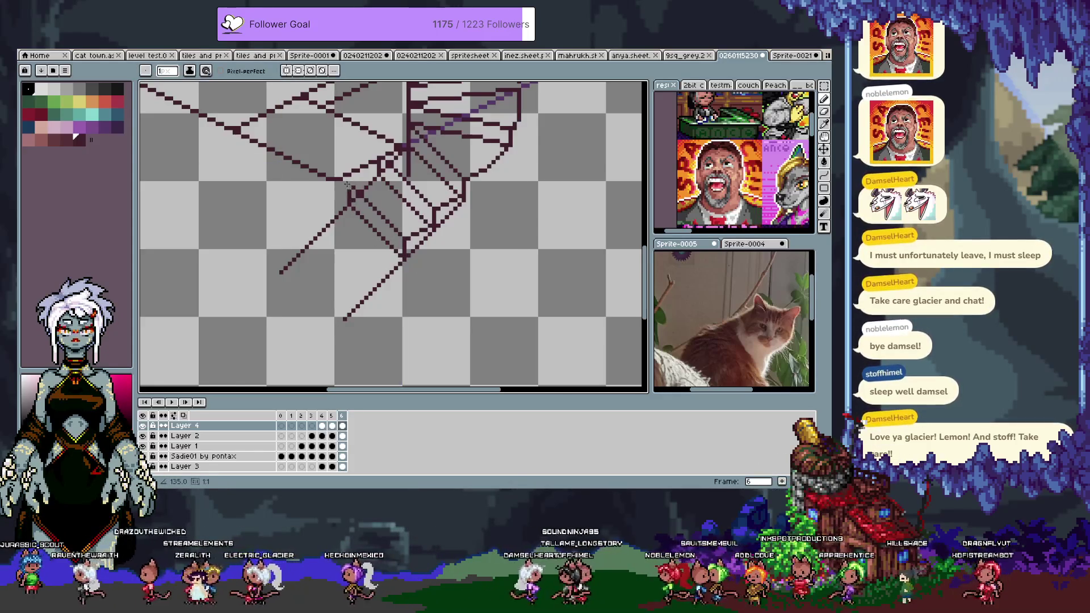
key(i)
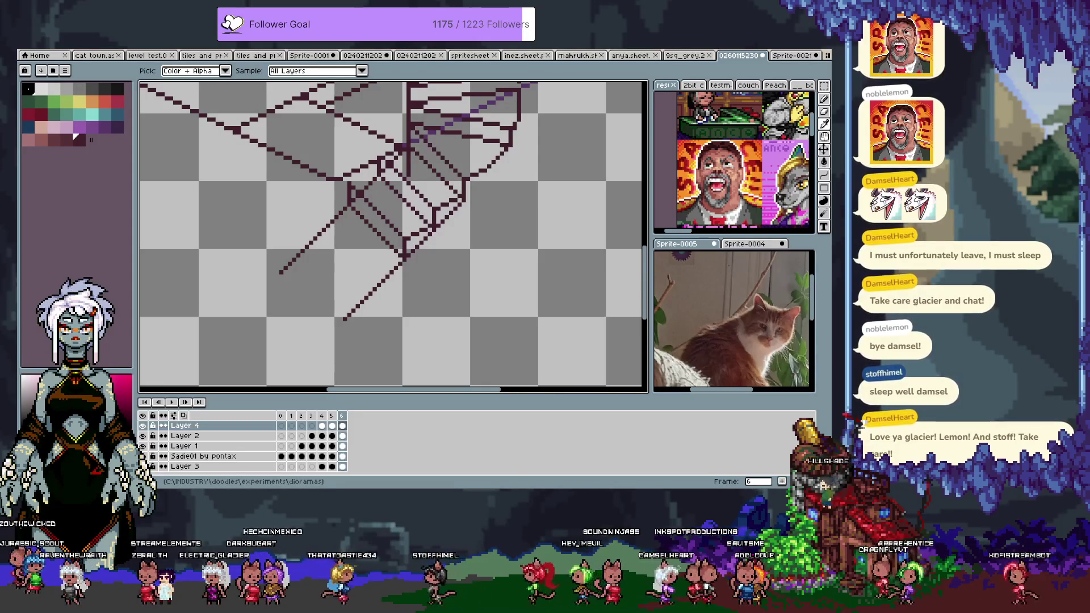
Step: Undo the stray pencil mark and draw a step line across the lower flight's underside
key(b)
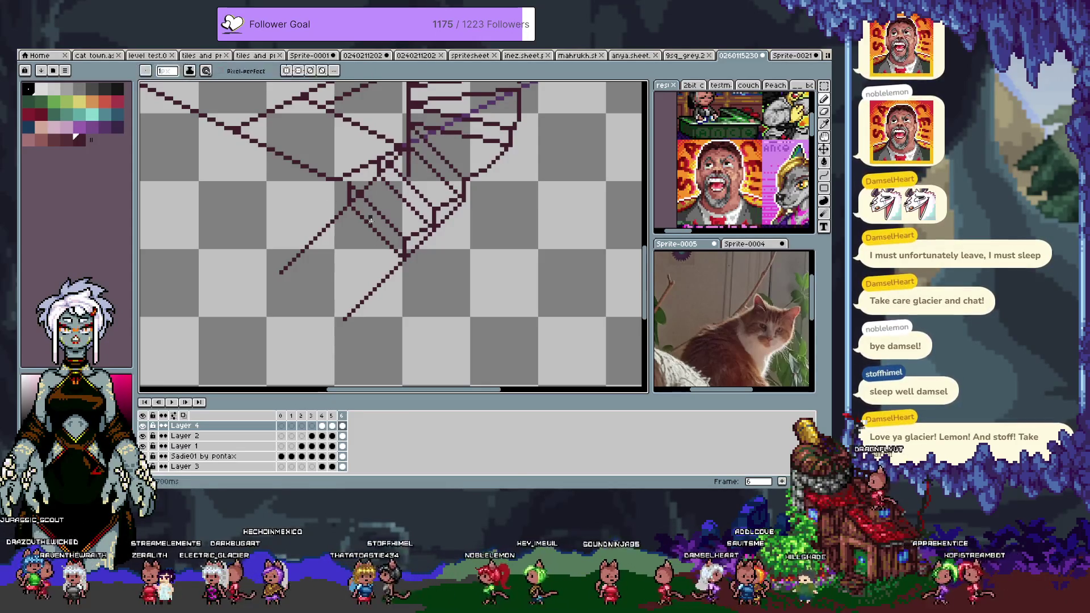
key(ctrl+z)
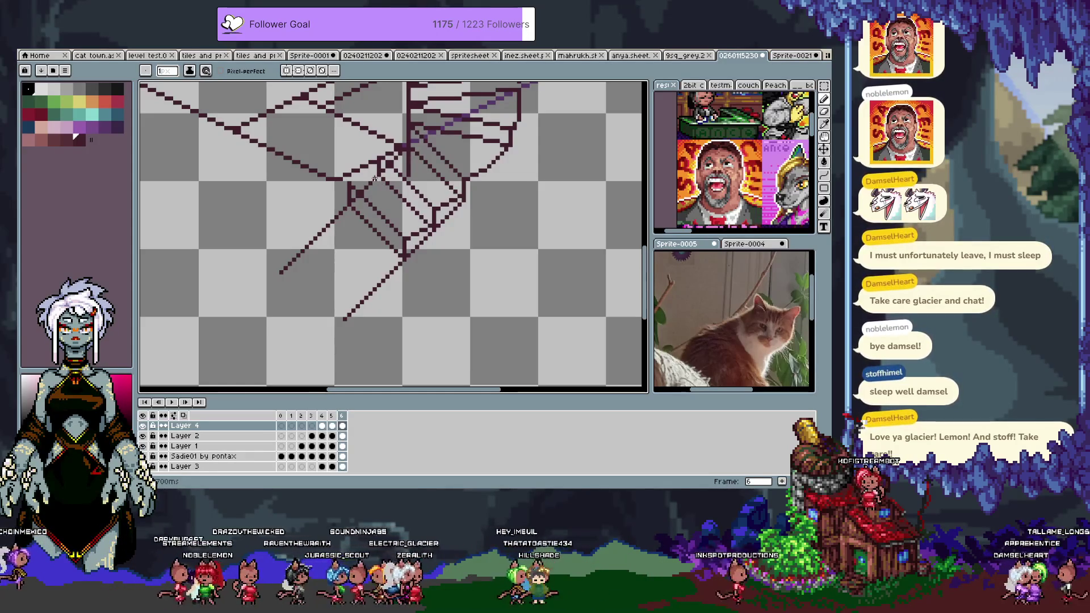
drag(349, 183, 350, 182)
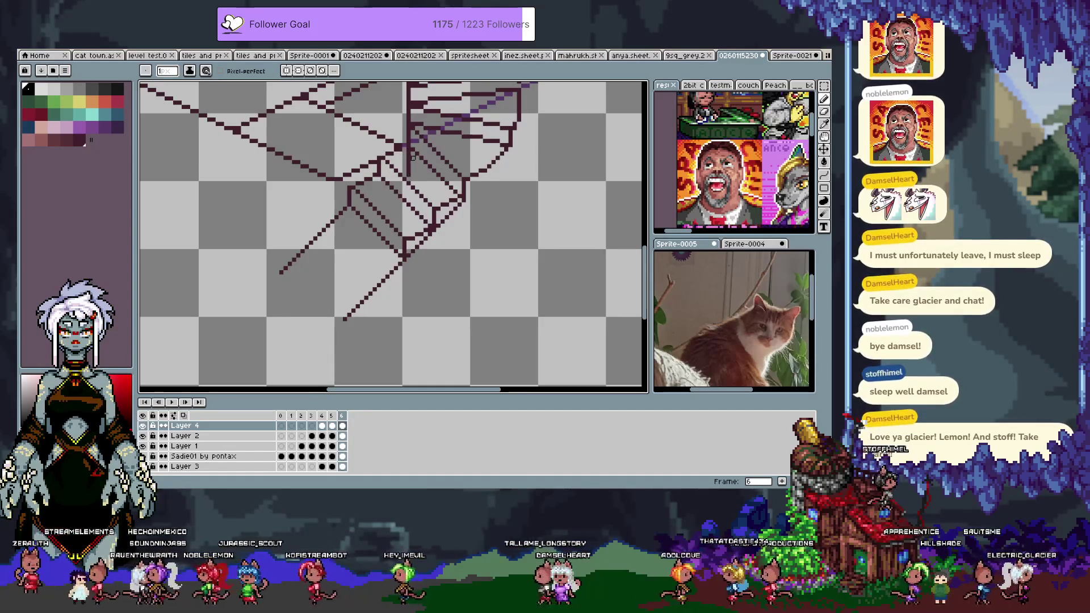
Step: Zoom in and centre on the staircase, then make Layer 4 active again
ctrl+click(408, 153)
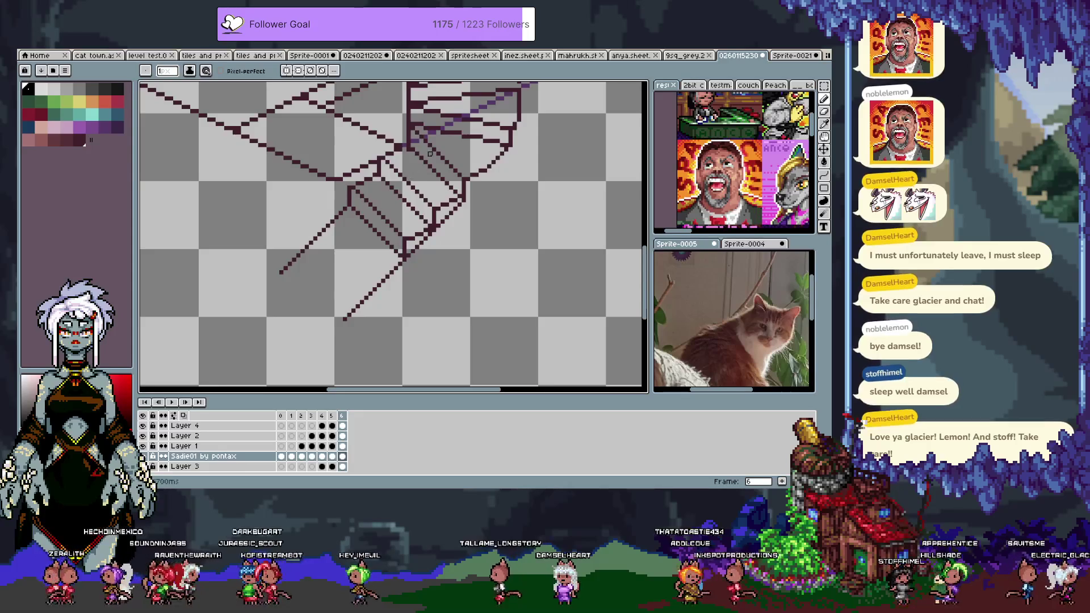
scroll(408, 153, up, 2)
mouse_move(435, 315)
mouse_down()
mouse_move(370, 315)
mouse_move(445, 239)
mouse_up()
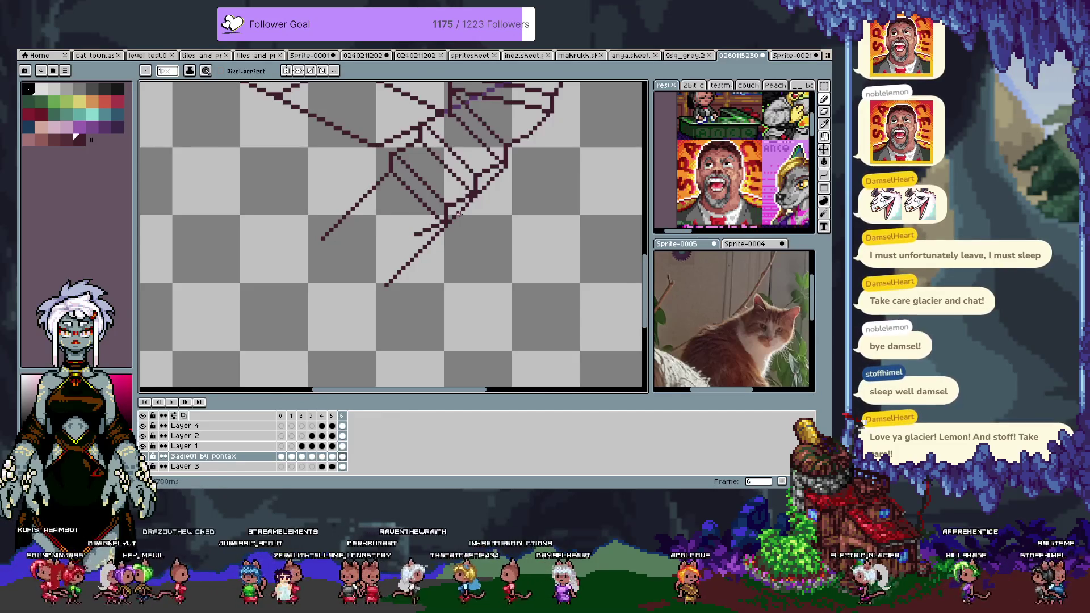
drag(451, 211, 406, 220)
key(b)
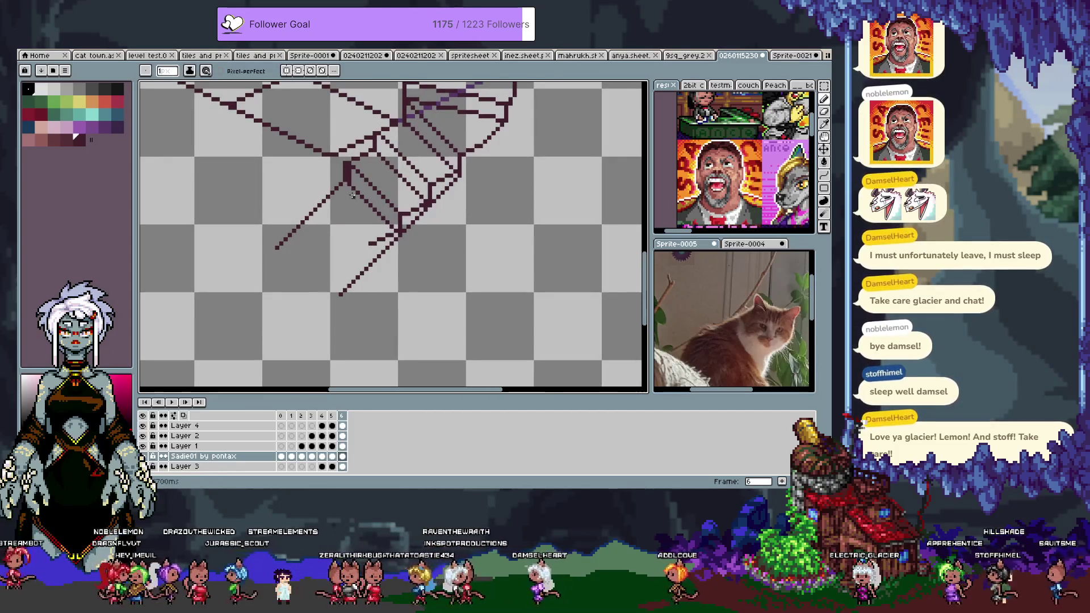
key(ctrl+z)
key(v)
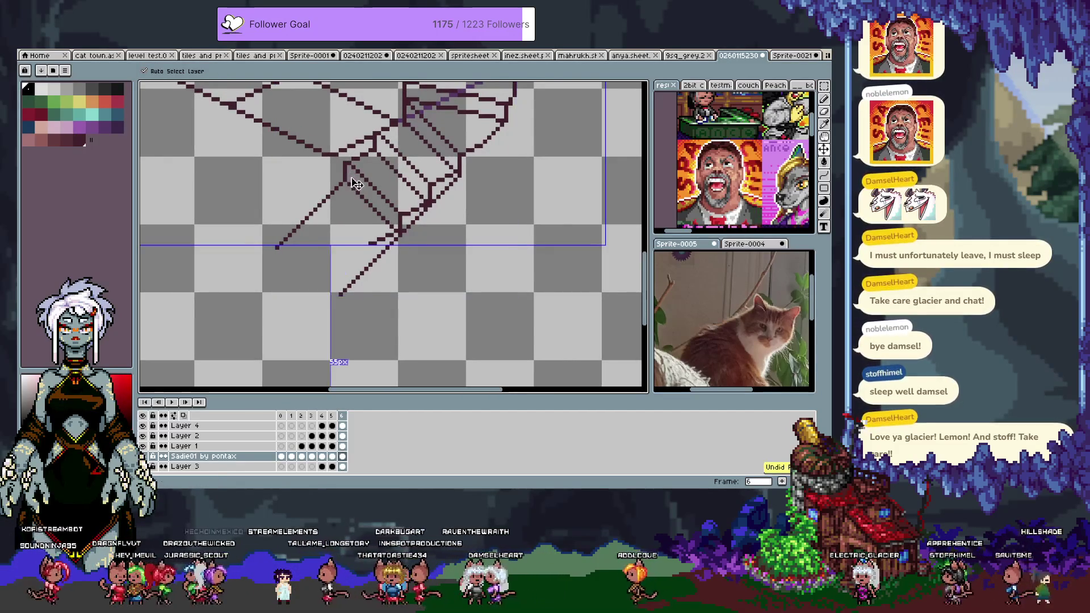
click(345, 164)
key(b)
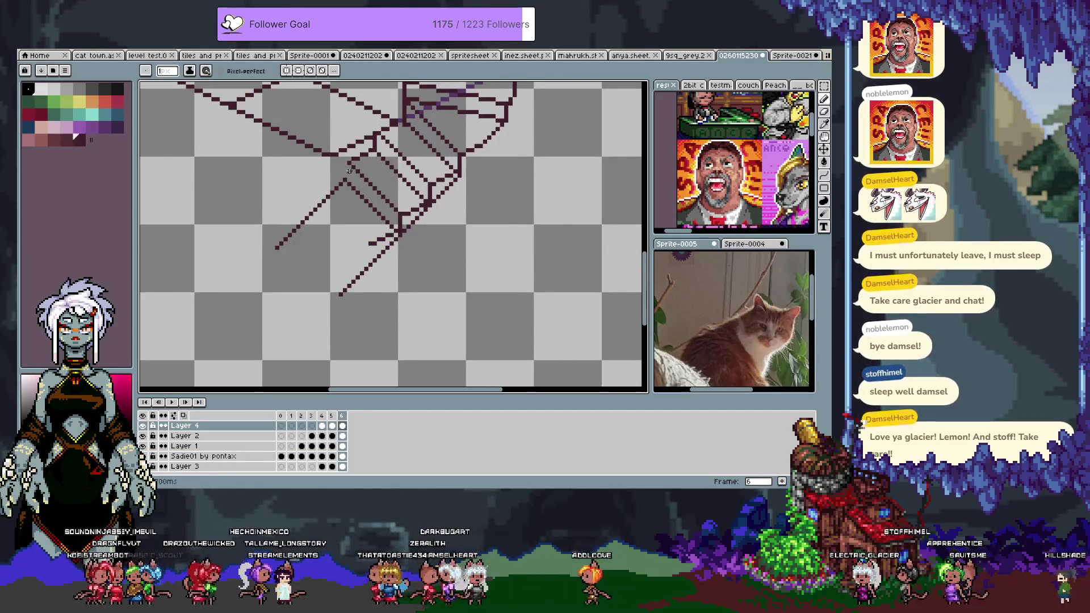
Step: Add dark maroon pencil strokes at the stair-base junction, undoing the last two strokes
drag(349, 165, 353, 189)
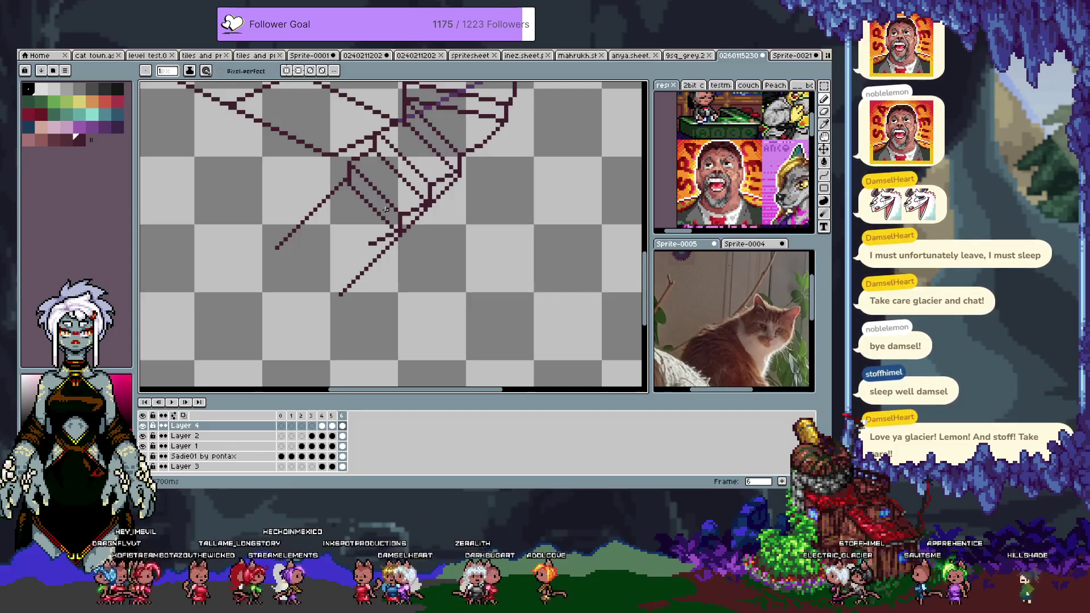
drag(401, 215, 405, 225)
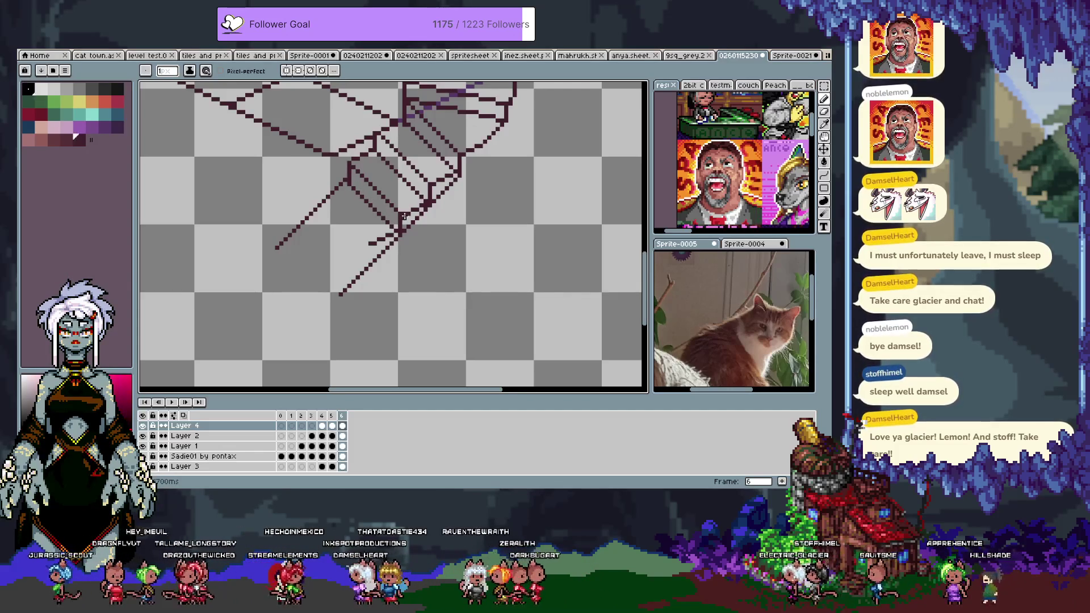
alt+click(404, 214)
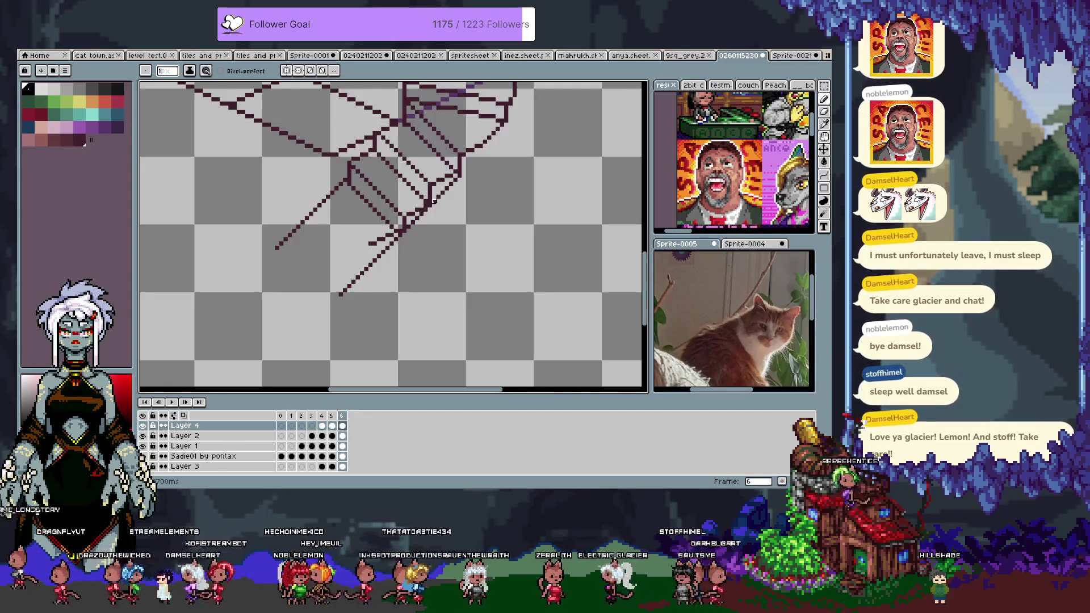
key(v)
key(b)
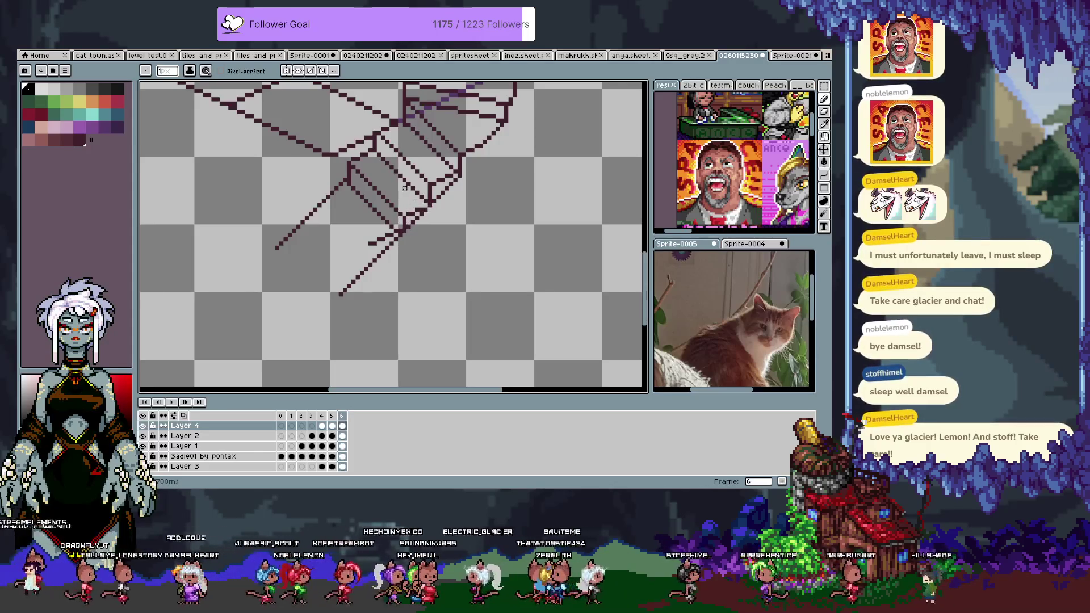
alt+click(366, 154)
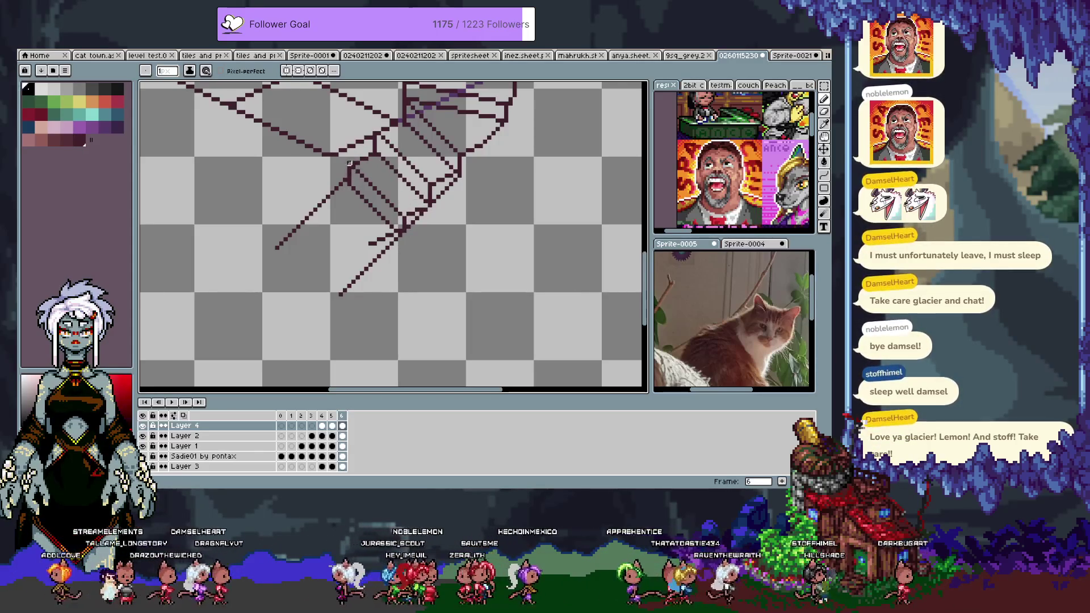
key(ctrl+z)
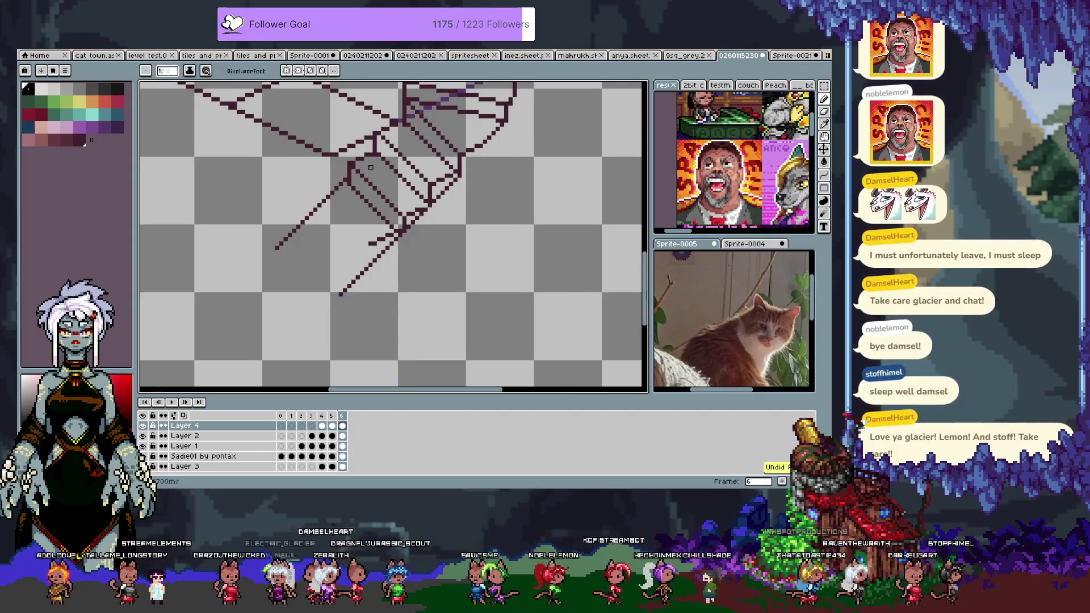
key(ctrl+z)
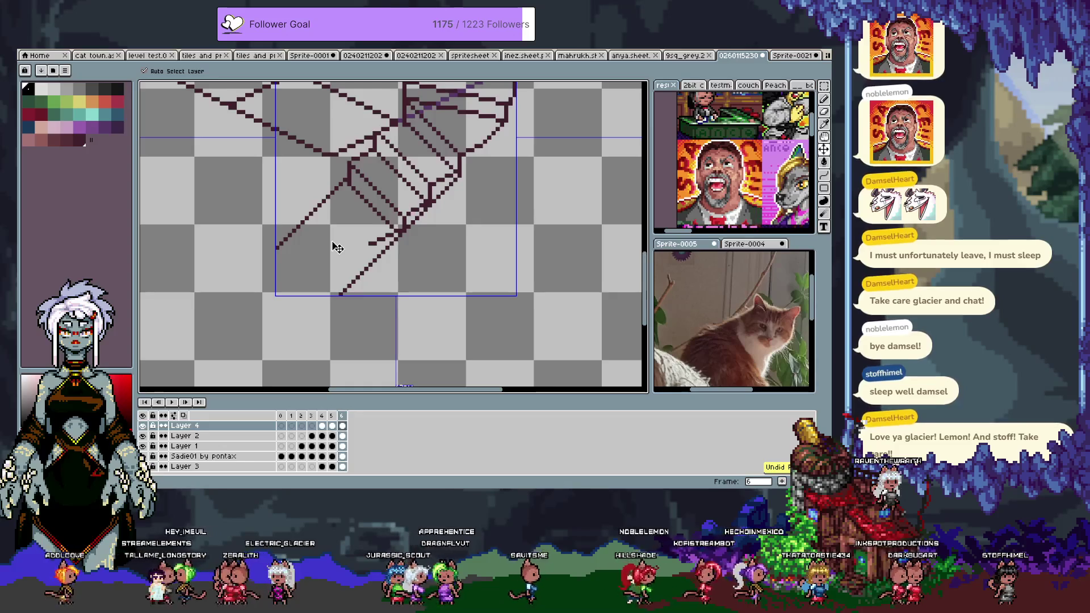
Step: Undo two trial strokes, redraw the diagonal stair edge, and discard a stray vertical line
key(b)
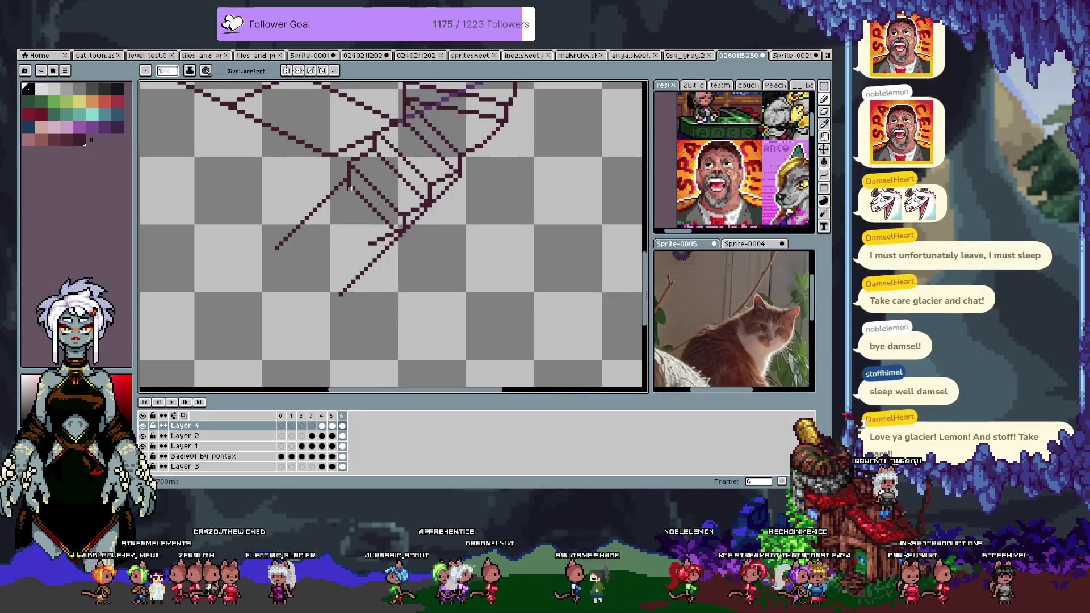
key(v)
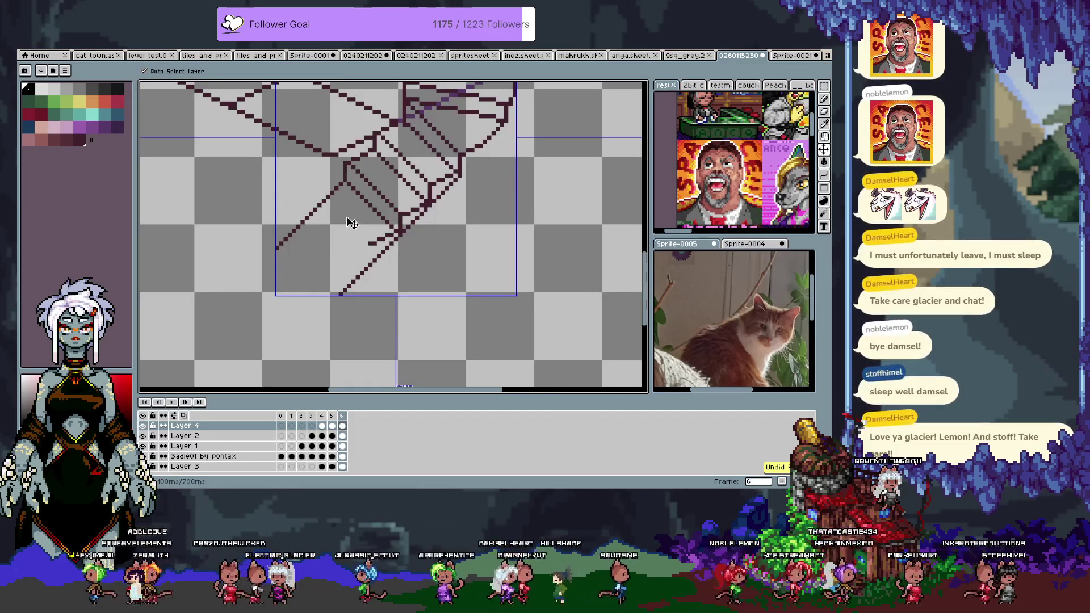
key(b)
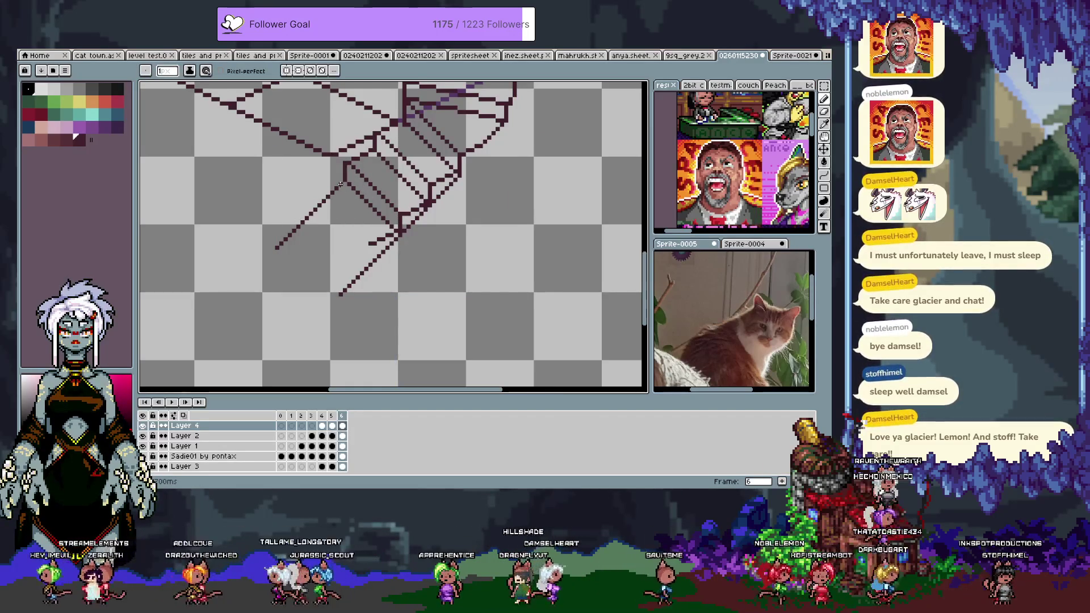
key(ctrl+z)
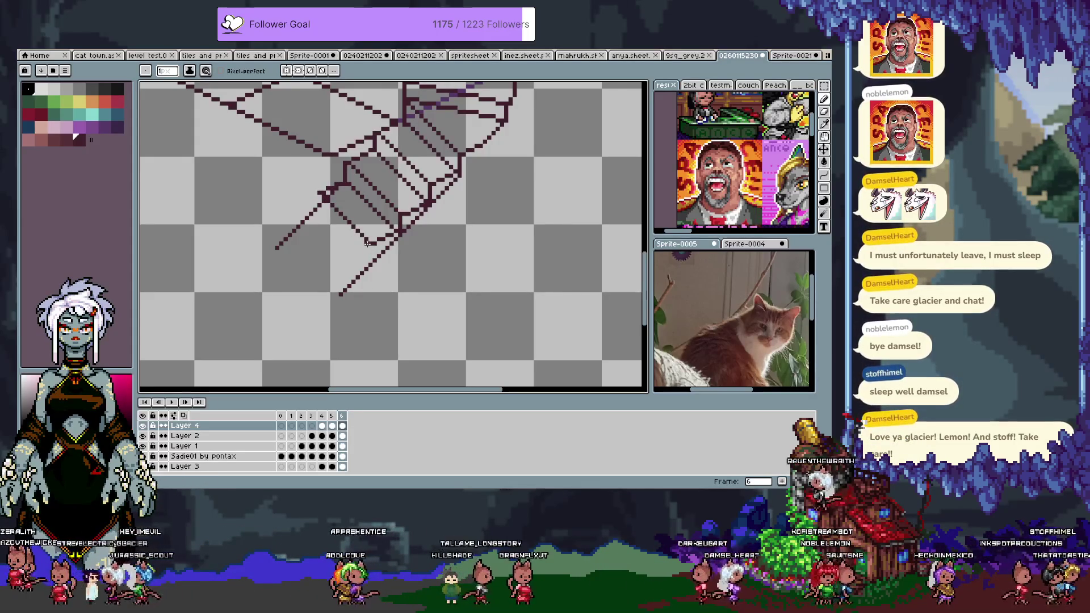
key(ctrl+z)
key(ctrl+z)
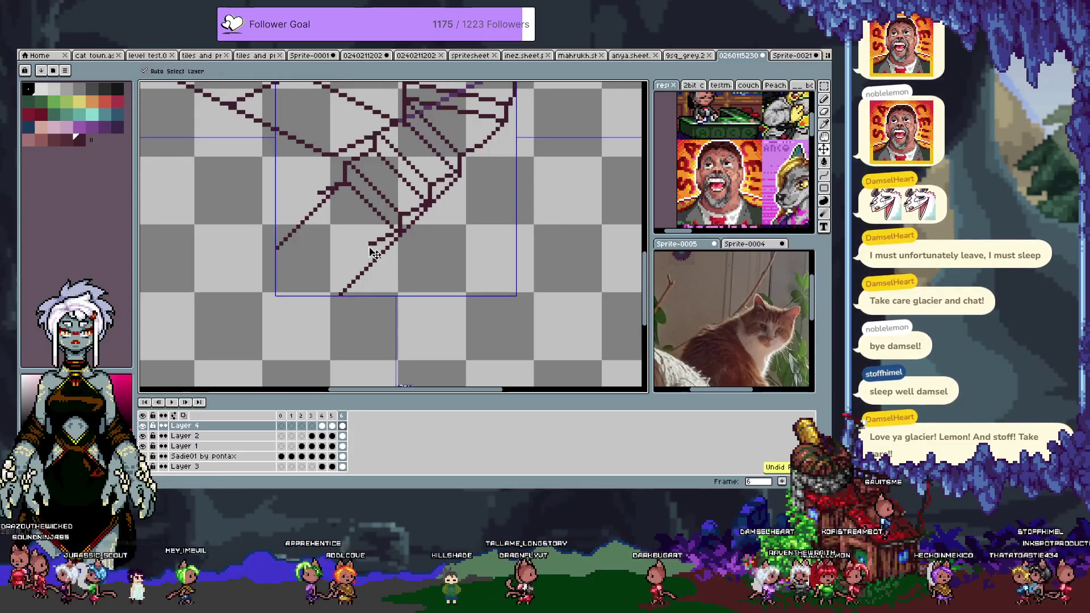
drag(368, 245, 331, 207)
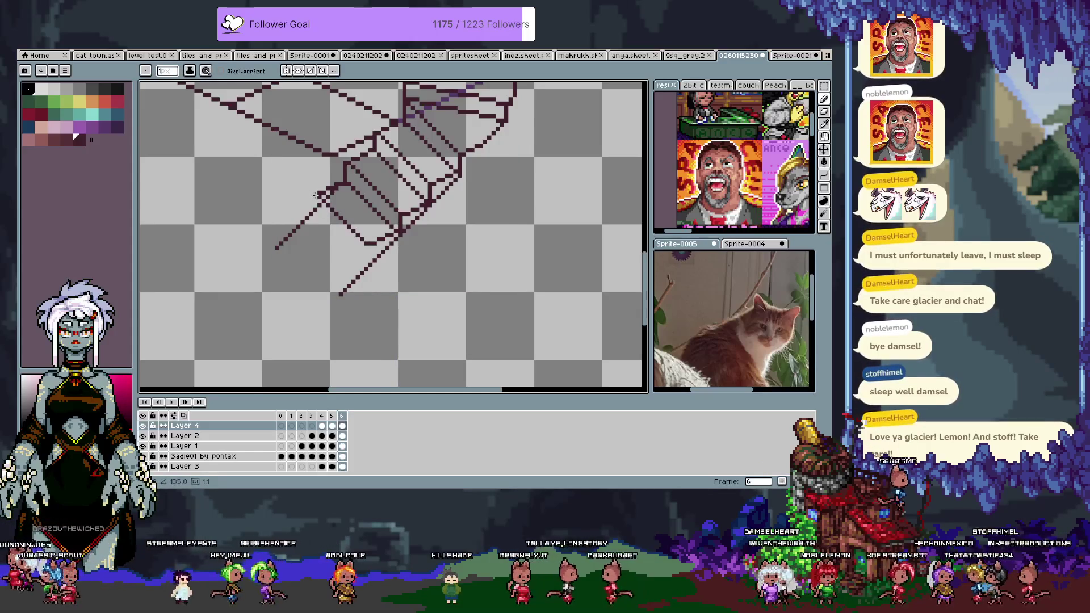
drag(314, 192, 315, 213)
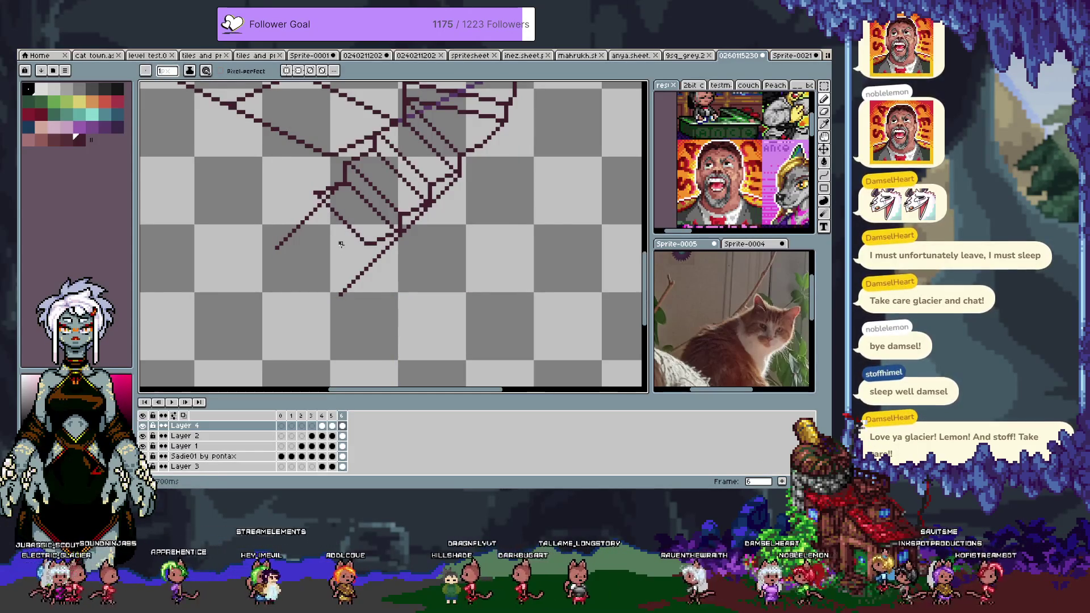
key(ctrl+z)
key(ctrl+z)
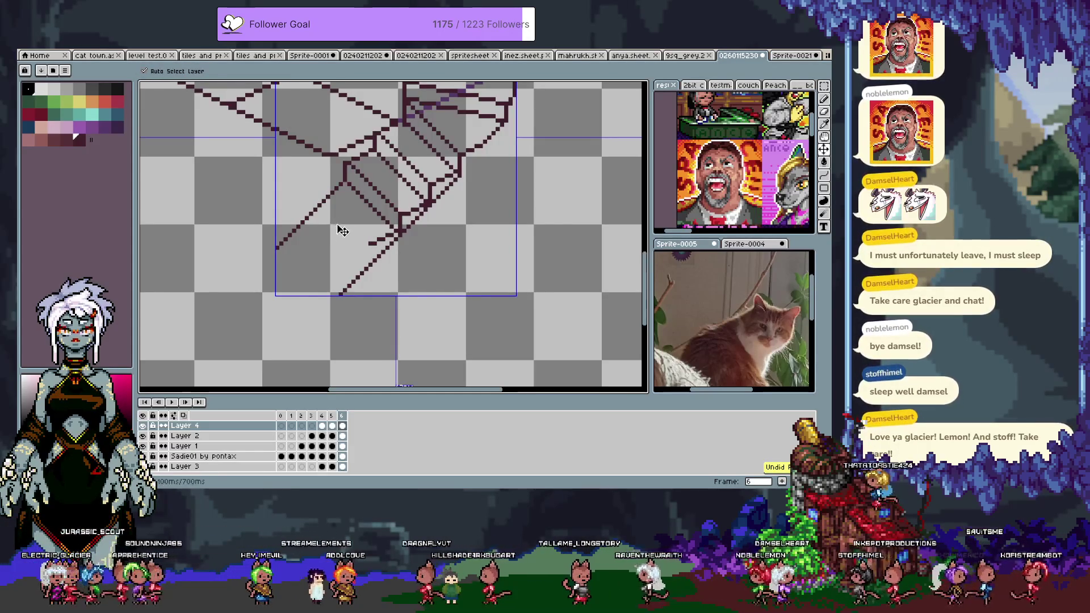
Step: Pan across the staircase on the reference layer, undoing then redoing the last edit
ctrl+click(340, 228)
mouse_move(346, 236)
mouse_down()
mouse_move(336, 255)
mouse_move(341, 203)
mouse_move(324, 261)
mouse_move(335, 284)
mouse_up()
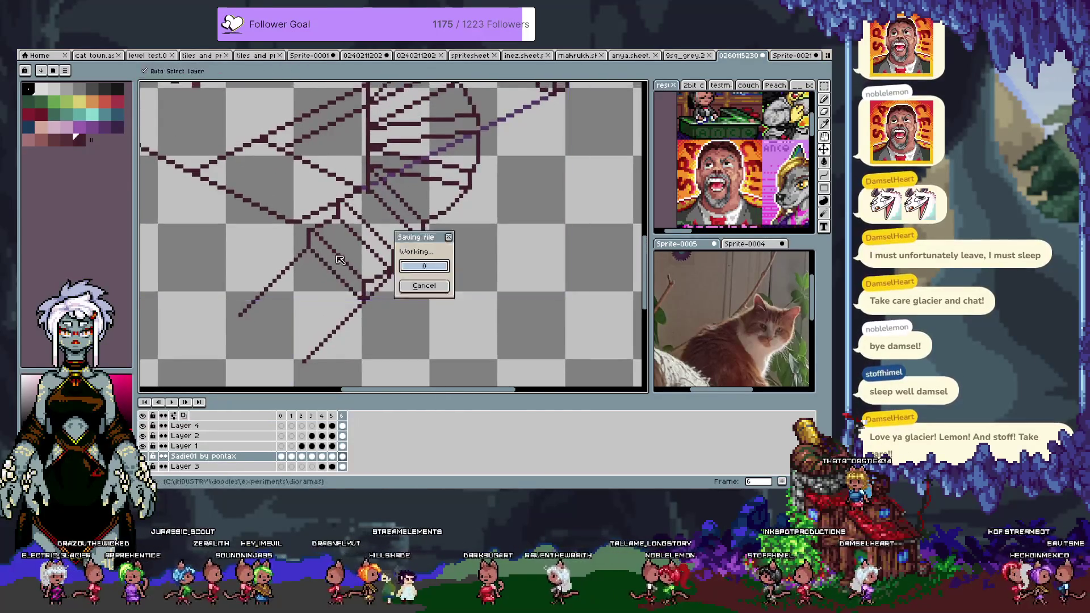
mouse_move(391, 193)
mouse_down()
mouse_move(357, 249)
mouse_move(347, 245)
mouse_up()
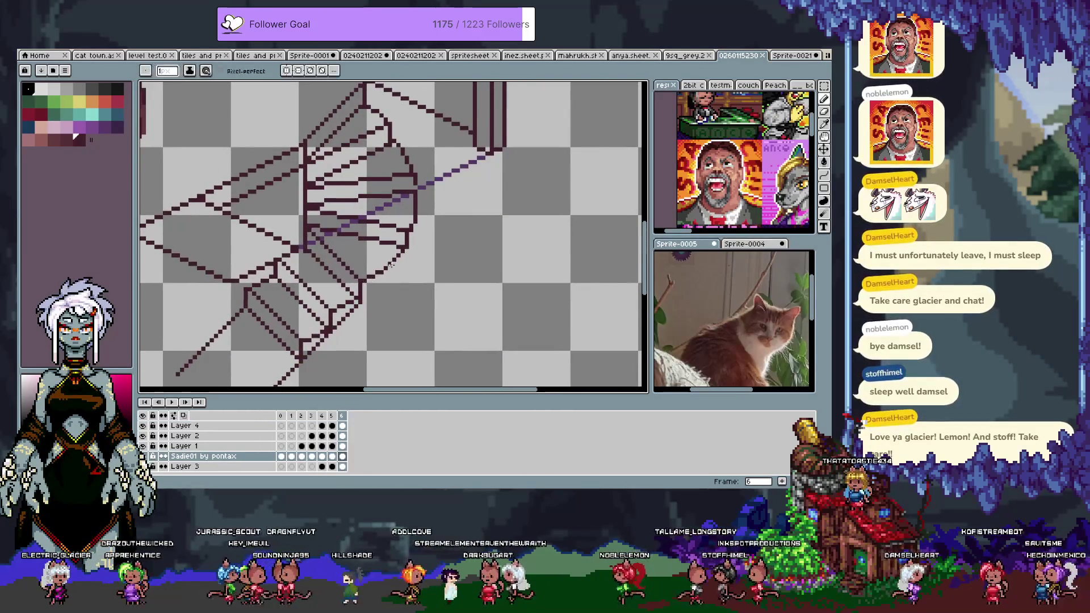
mouse_move(379, 272)
mouse_down()
mouse_move(385, 326)
mouse_move(388, 188)
mouse_move(417, 145)
mouse_up()
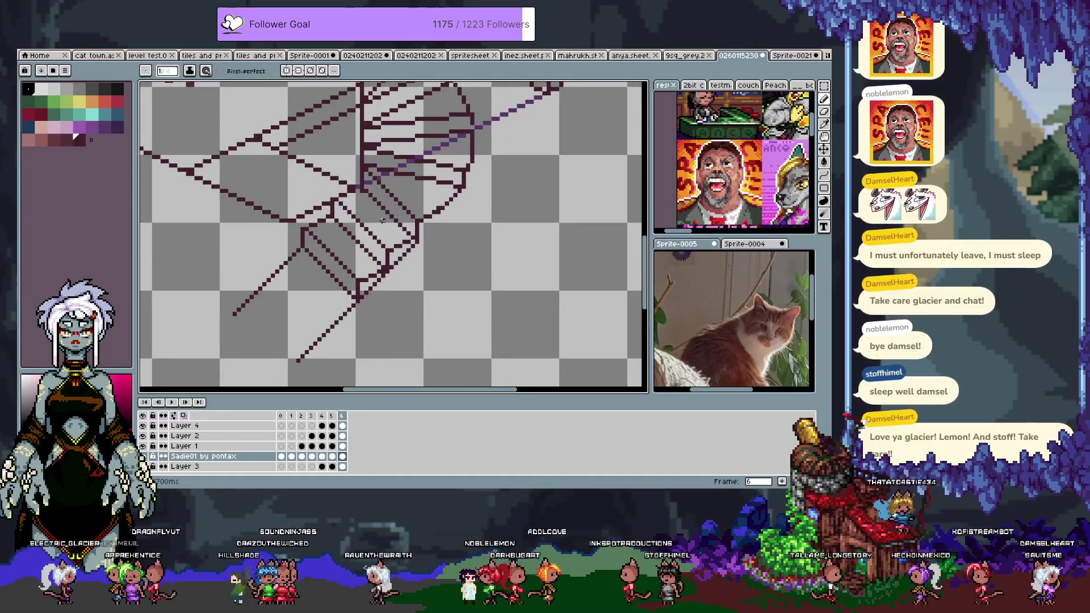
drag(328, 314, 325, 258)
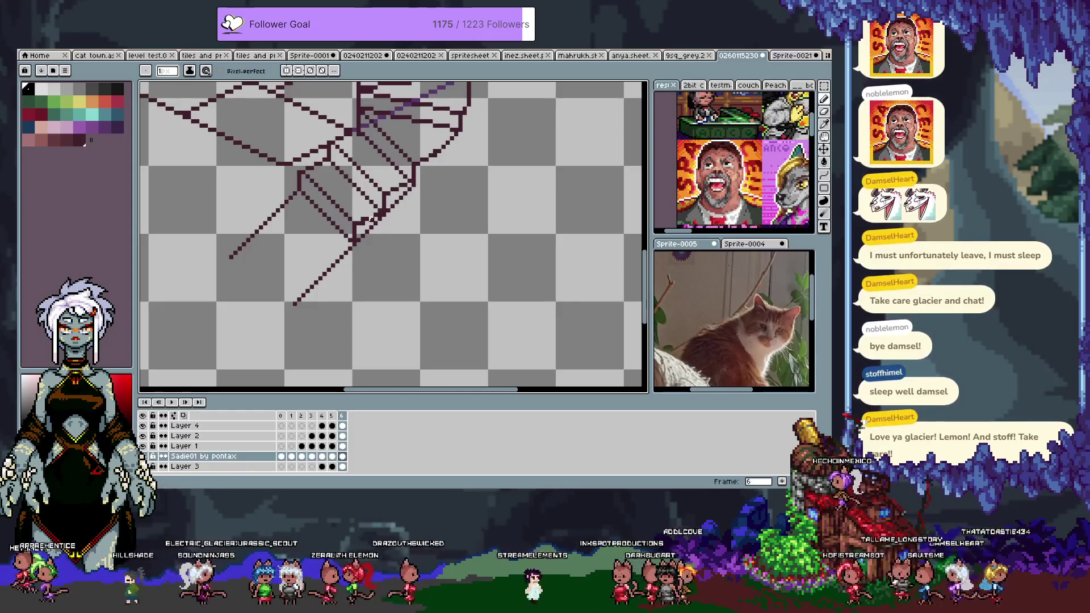
key(ctrl+z)
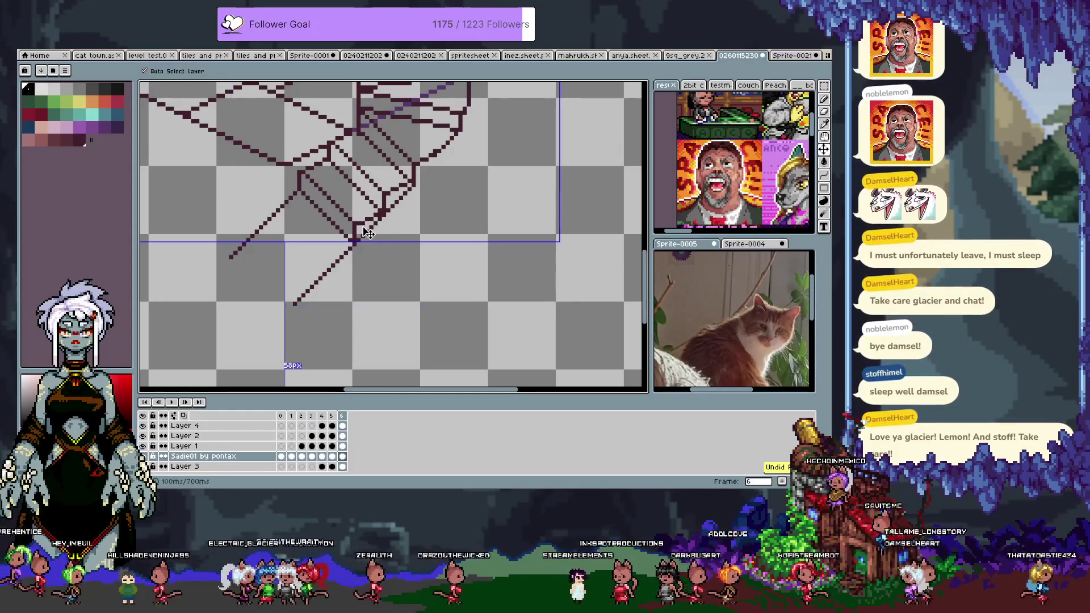
key(ctrl+y)
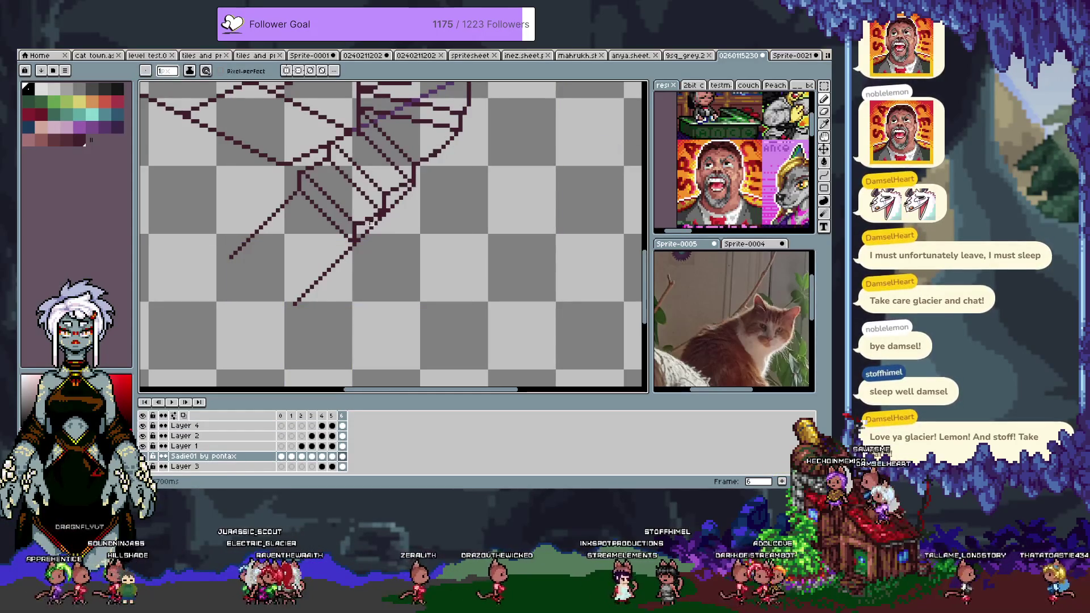
Step: Return to Layer 4 with the dark mauve line colour and reframe the drawing
ctrl+click(365, 223)
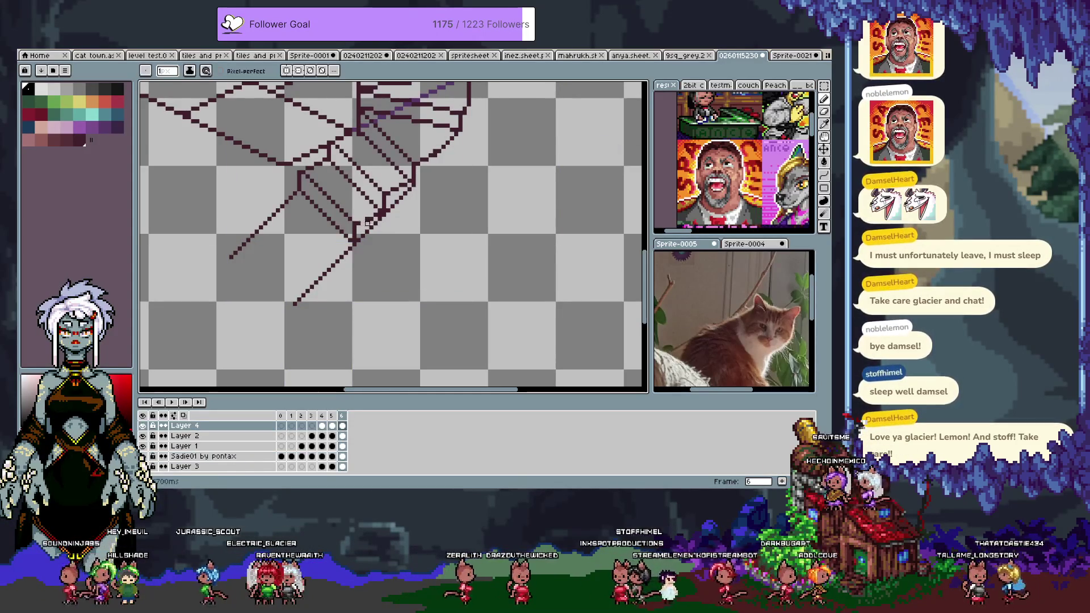
alt+click(370, 214)
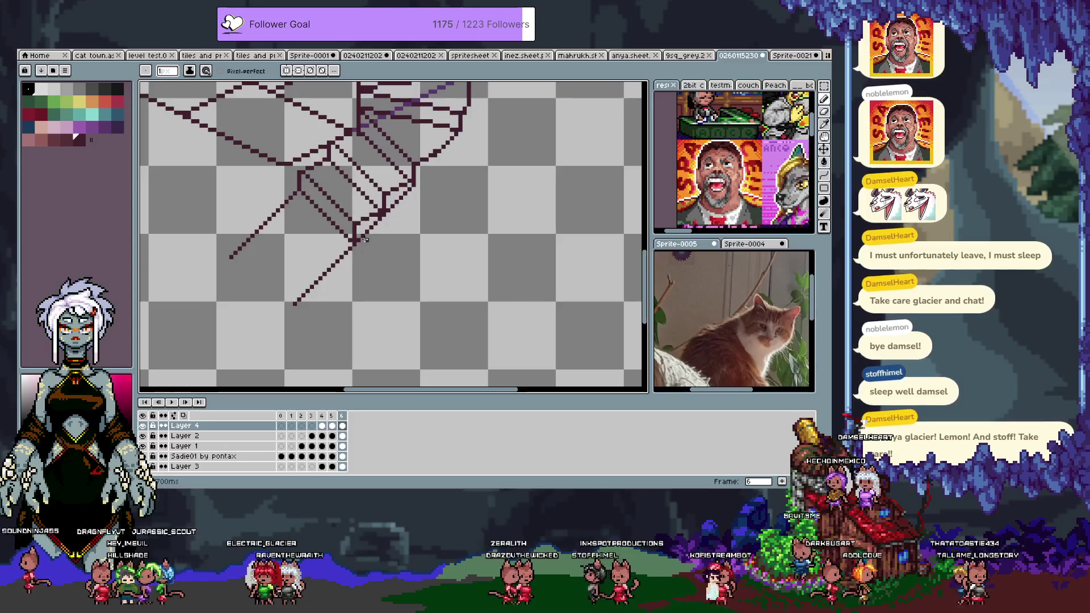
scroll(351, 243, up, 1)
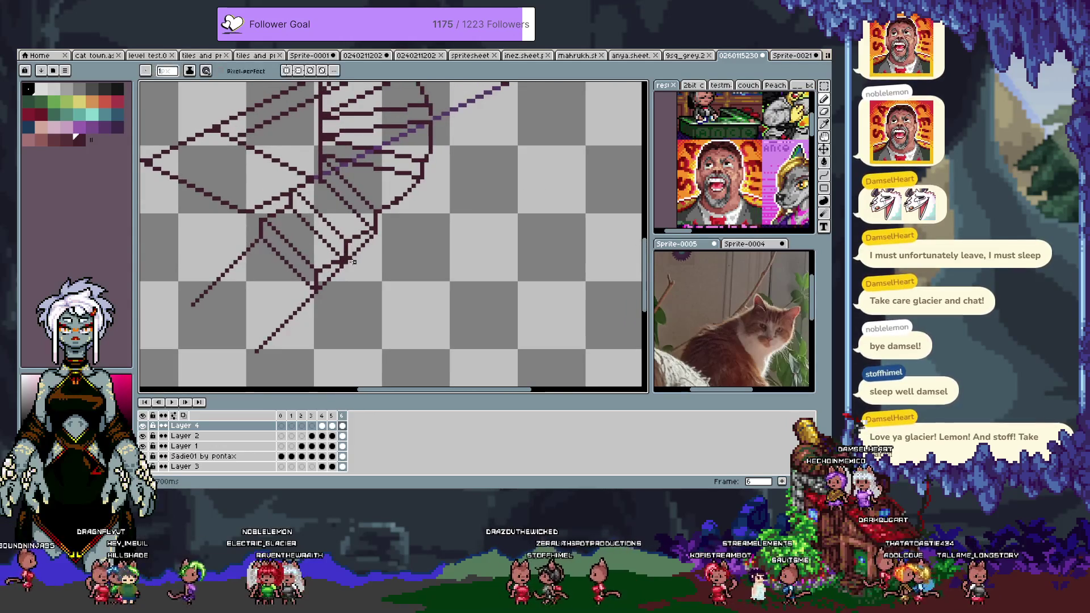
key(ctrl)
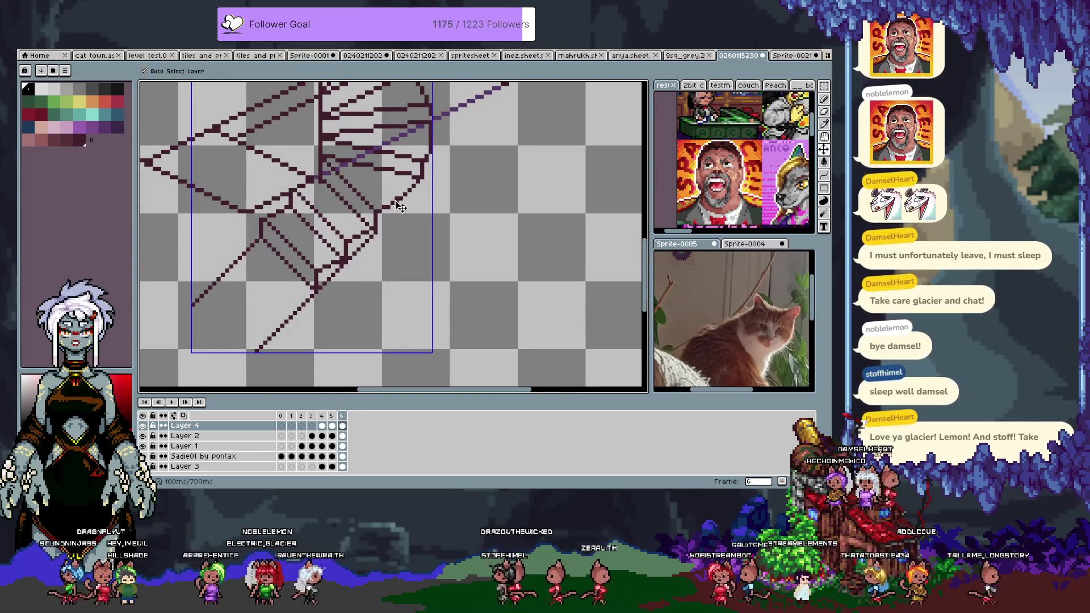
ctrl+click(397, 200)
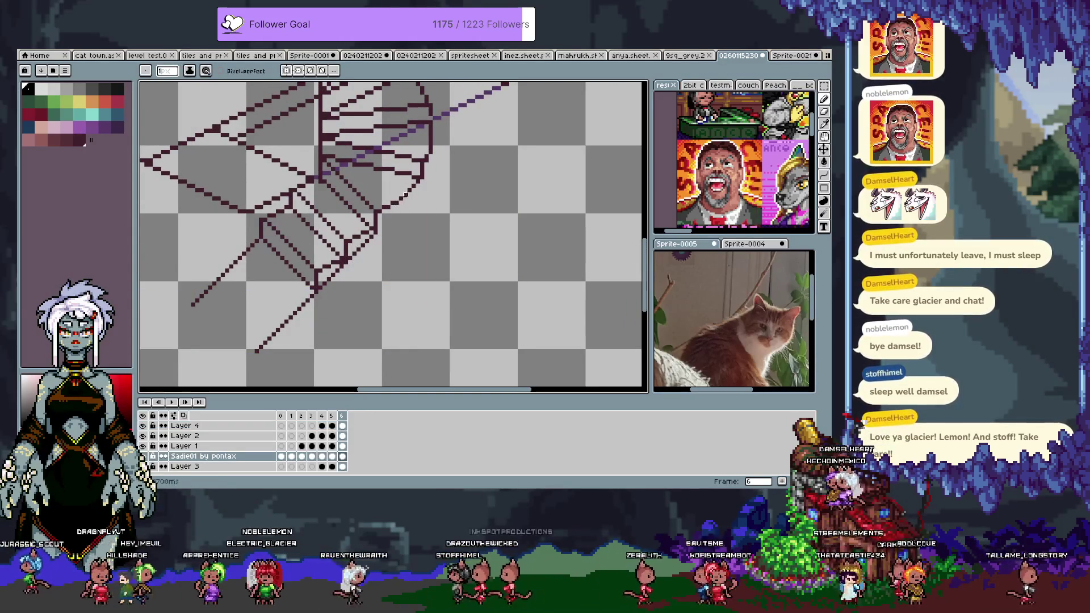
ctrl+click(398, 200)
mouse_move(396, 198)
mouse_down()
mouse_move(415, 272)
mouse_move(301, 152)
mouse_move(307, 107)
mouse_move(318, 241)
mouse_move(280, 186)
mouse_move(227, 239)
mouse_up()
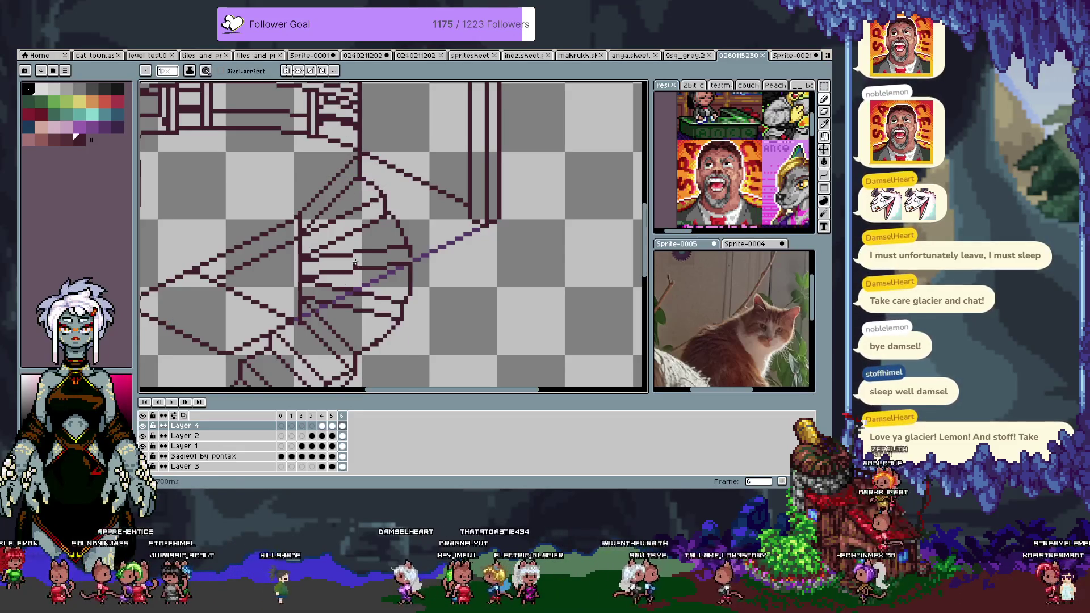
Step: Add frame 7 with Alt+N and restore the staircase lines onto it
key(v)
key(alt+n)
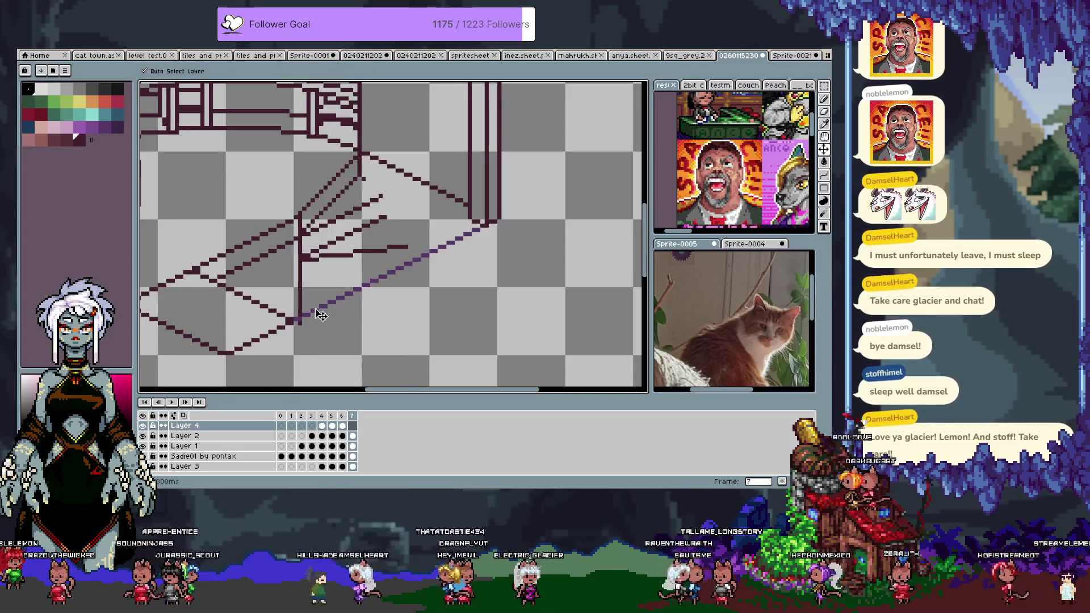
click(403, 251)
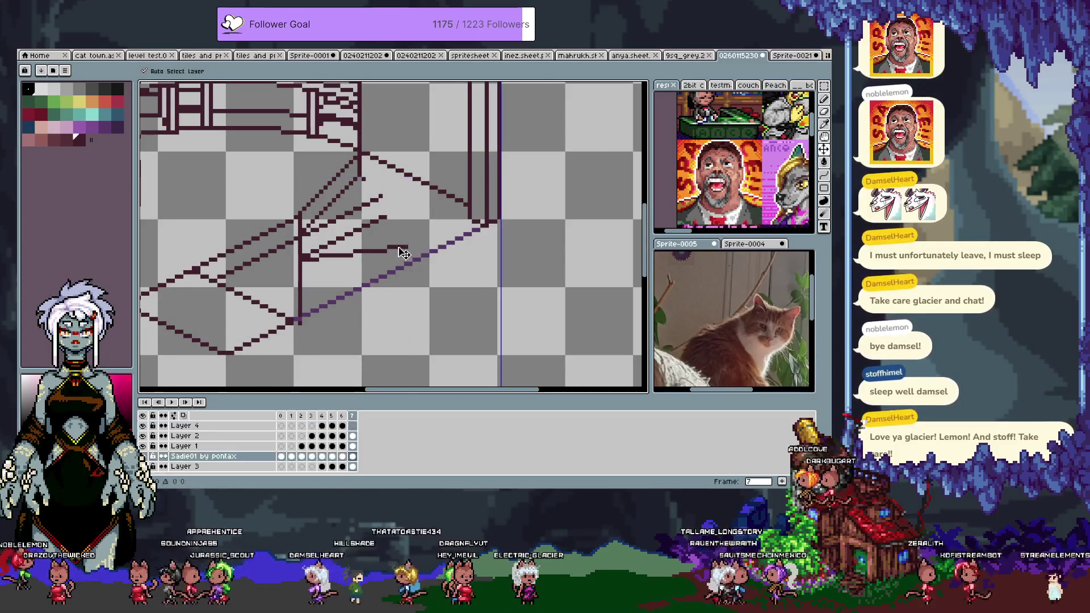
key(ctrl+z)
key(i)
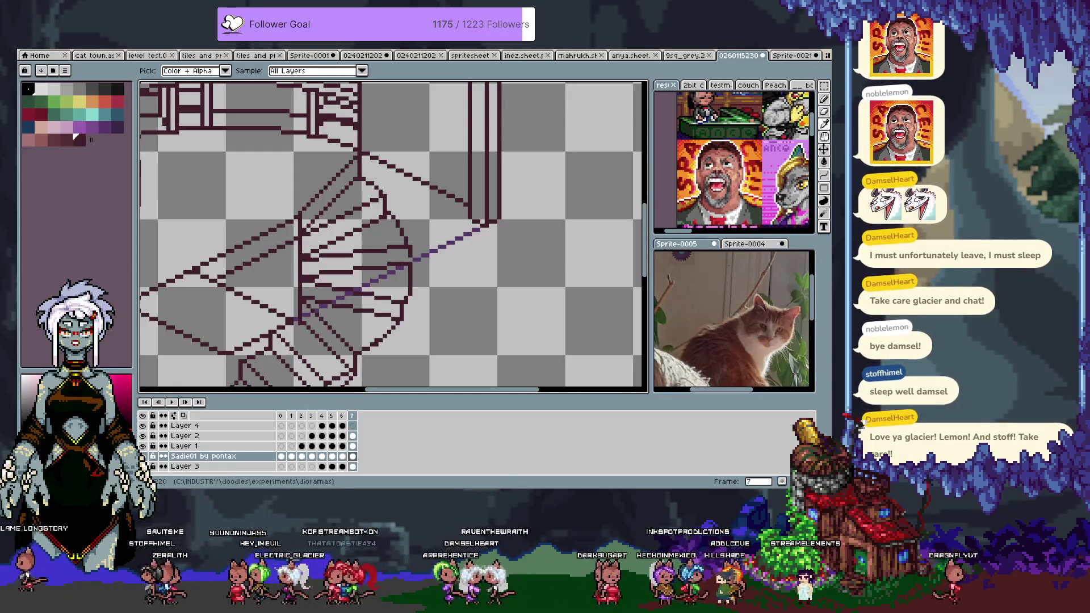
Step: Pan the view to bring the short vertical stair edge into position
key(m)
drag(415, 204, 443, 233)
key(i)
key(m)
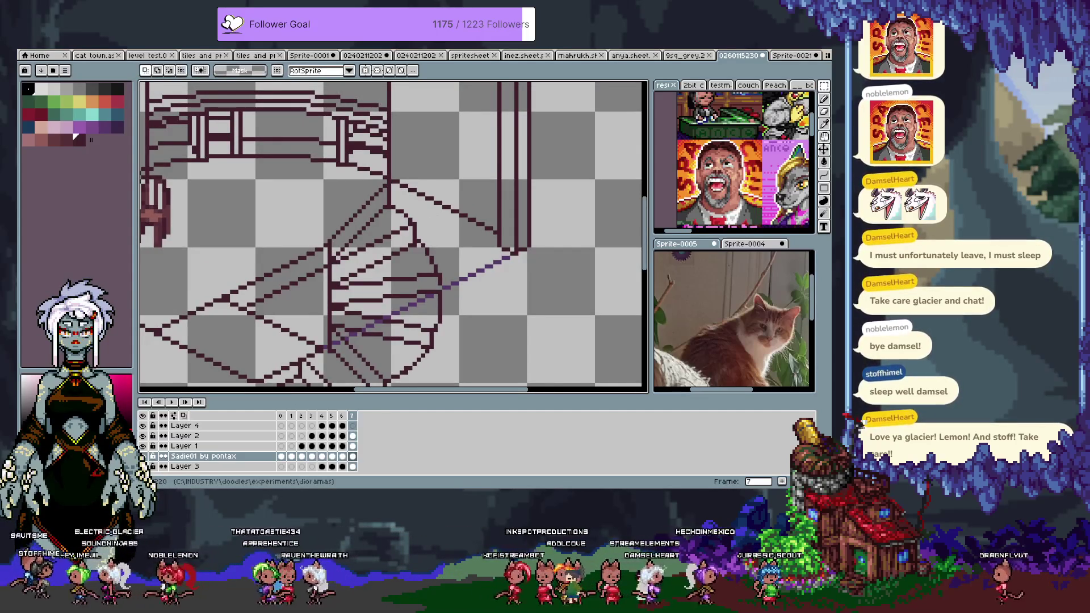
drag(550, 296, 539, 193)
drag(361, 254, 360, 291)
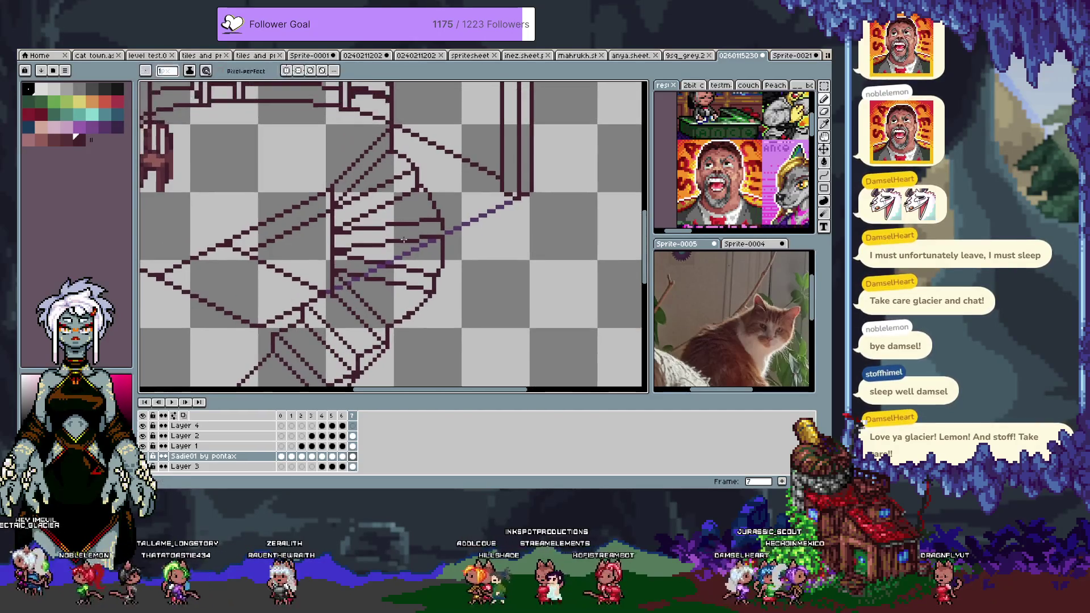
key(i)
key(h)
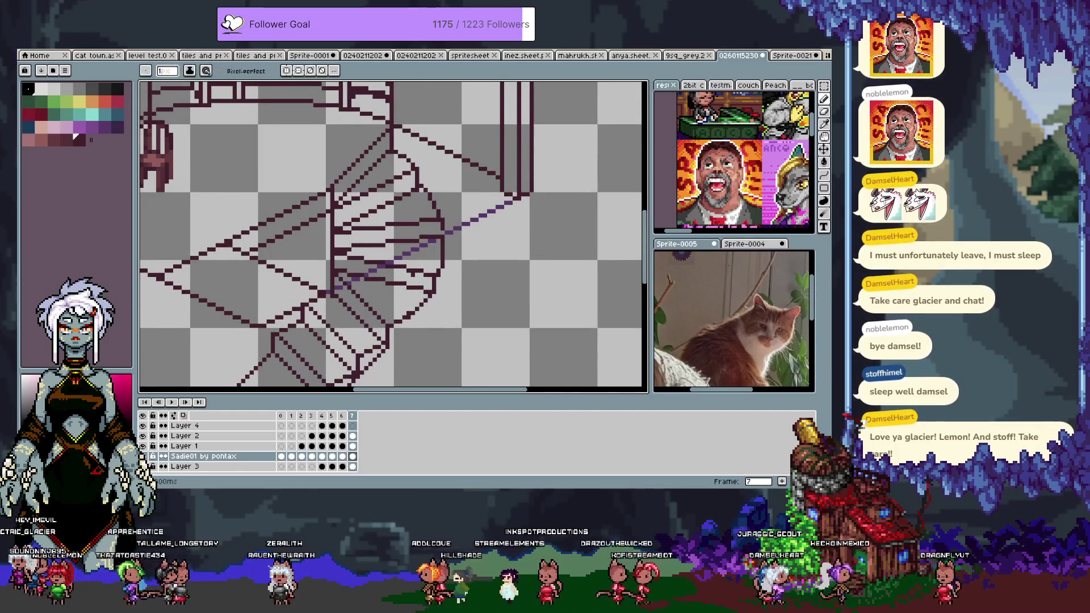
drag(418, 157, 420, 189)
Step: Pick the dark maroon colour and retrace the short vertical stair edge
key(b)
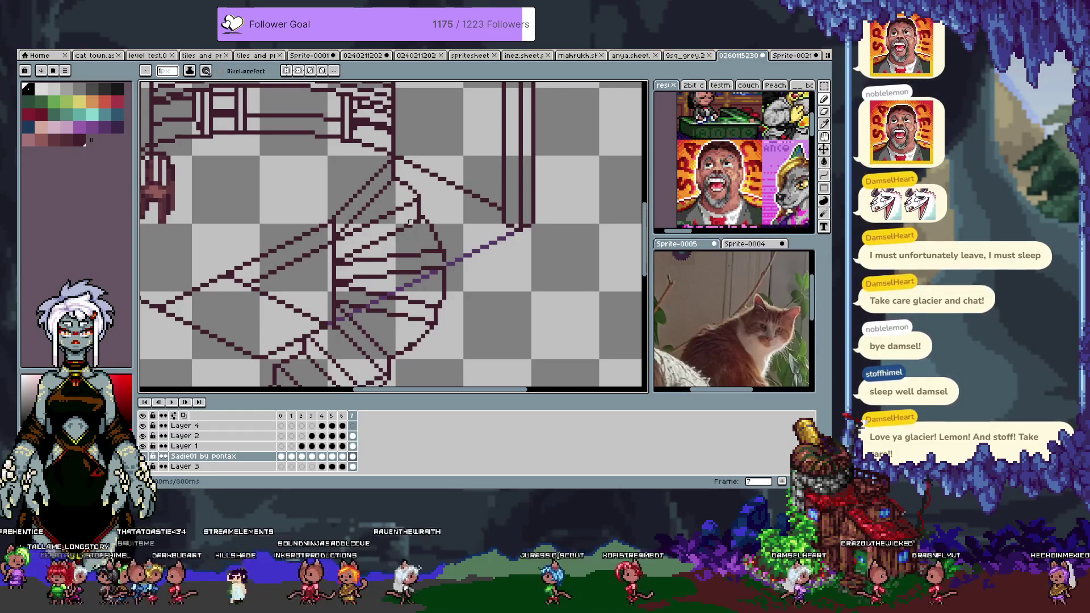
alt+click(423, 199)
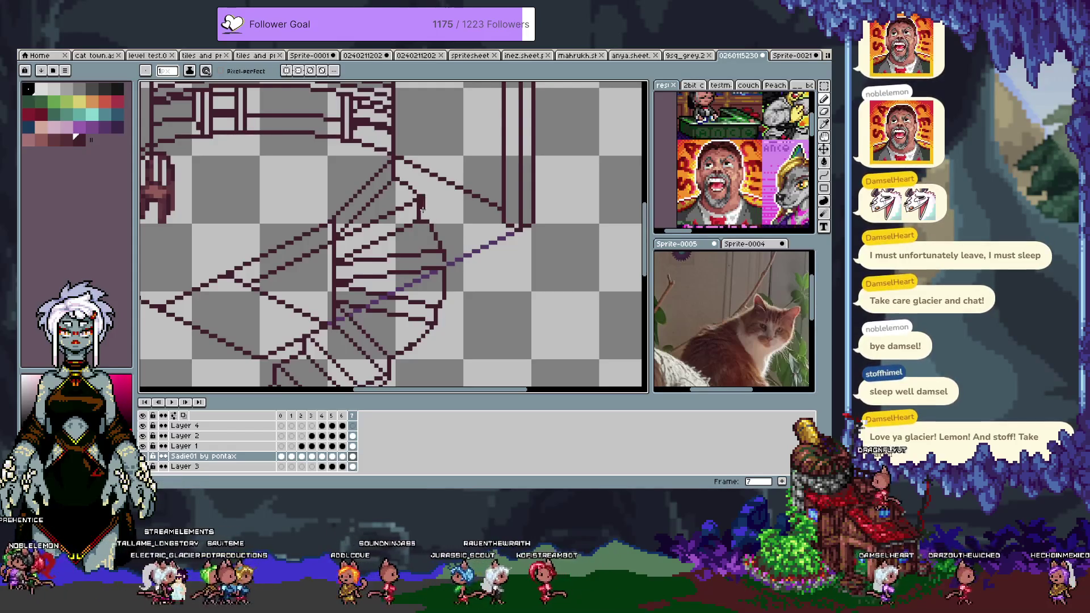
alt+click(423, 194)
drag(423, 194, 425, 211)
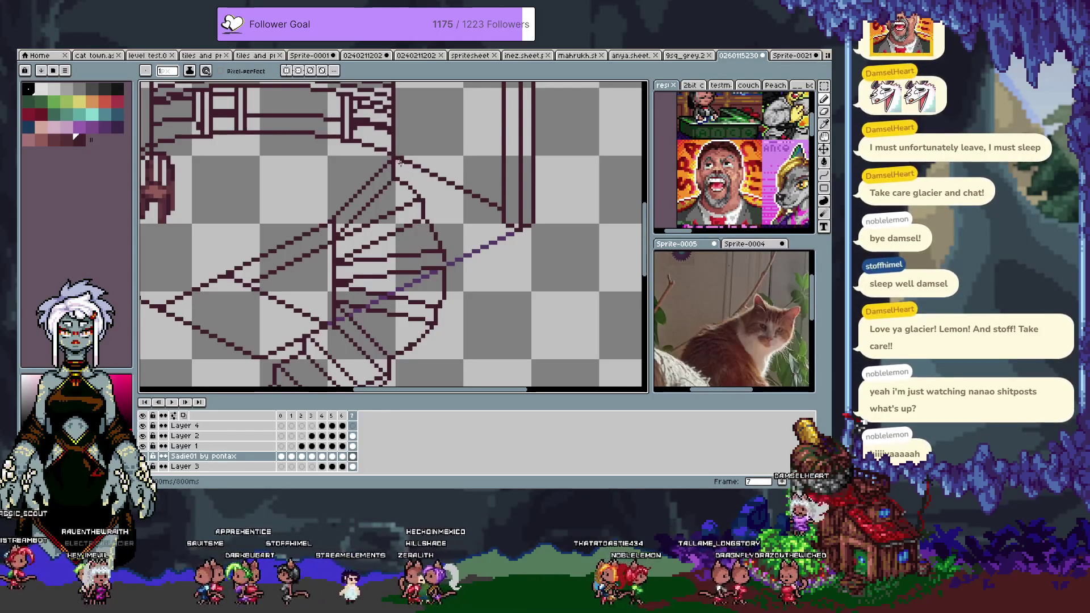
Step: Switch the drawing colour from red to magenta by stepping through the palette
drag(437, 230, 402, 223)
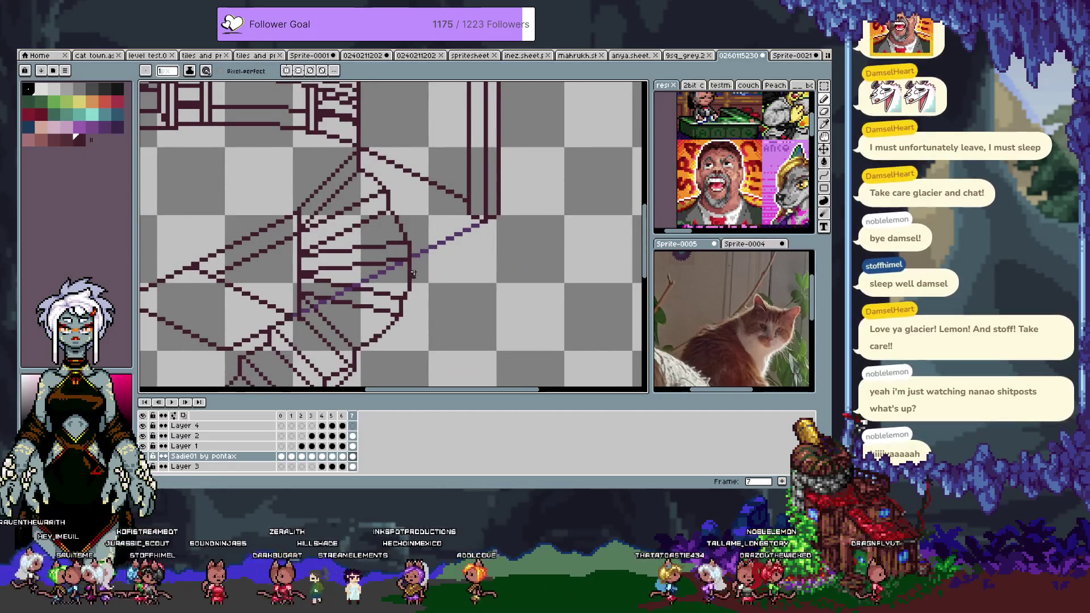
key(x)
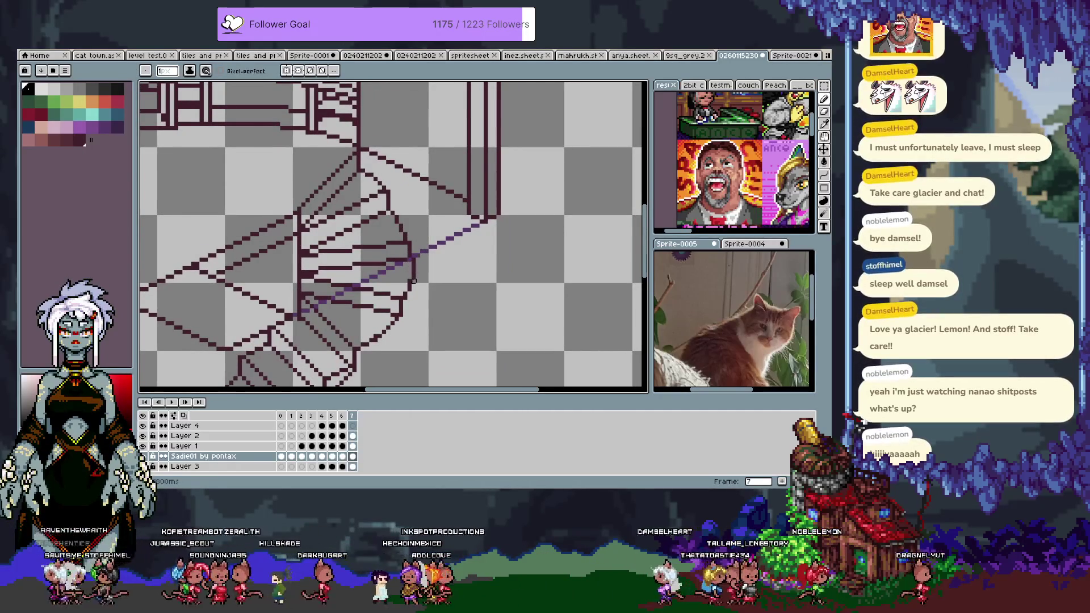
key([)
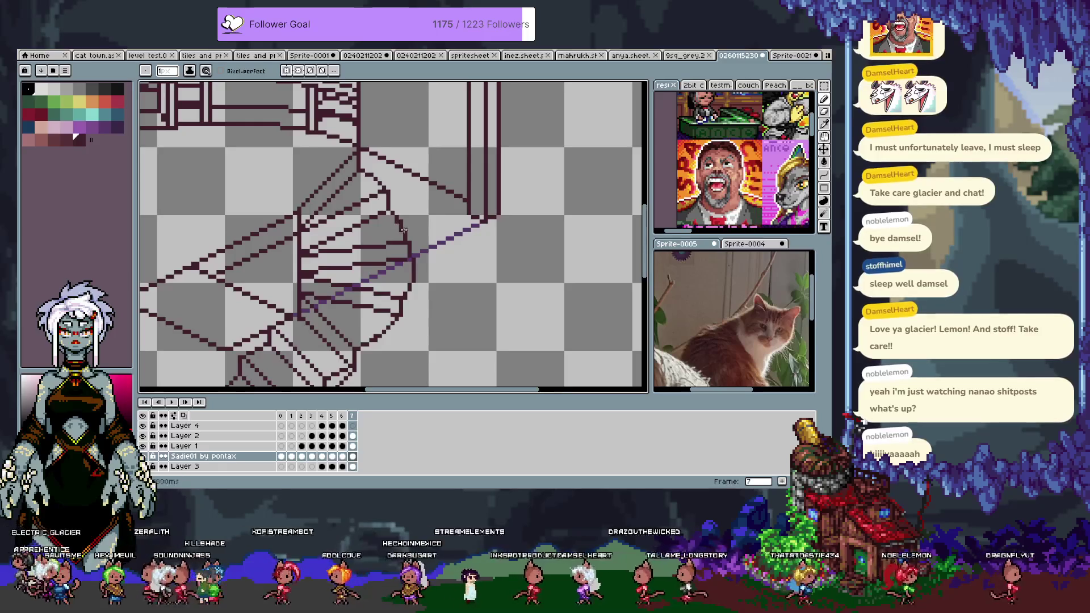
key(])
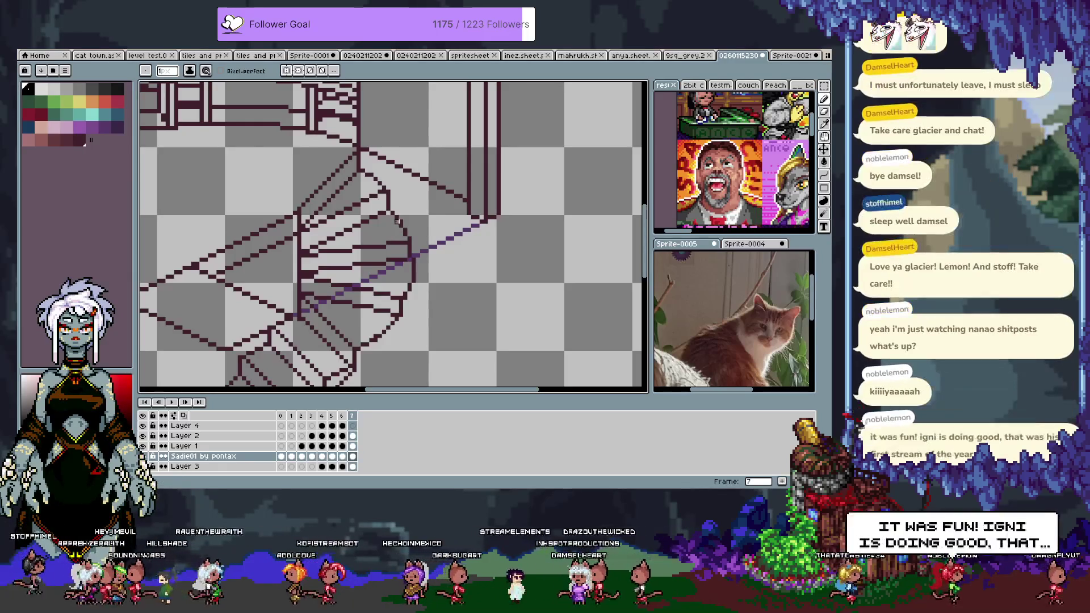
key([)
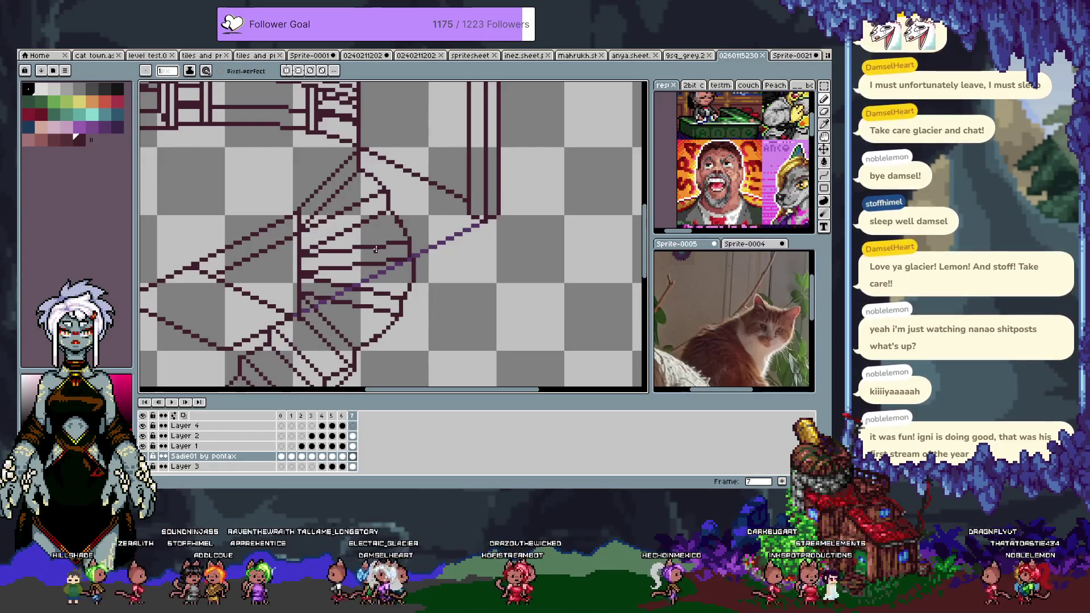
Step: Recentre the staircase with the pencil active and add new frame 8
drag(384, 195, 389, 244)
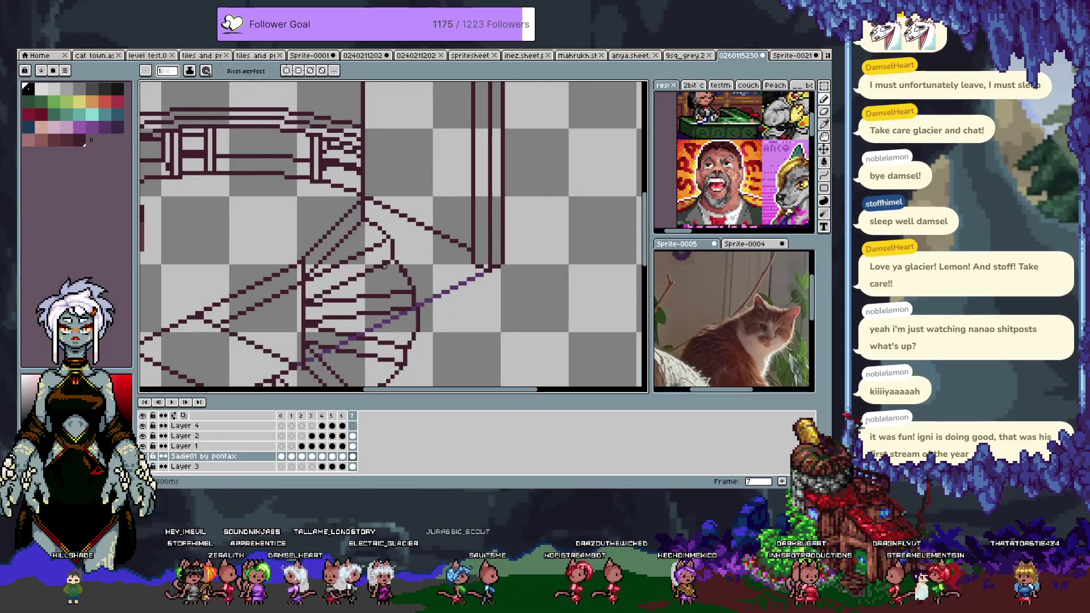
key(v)
key(b)
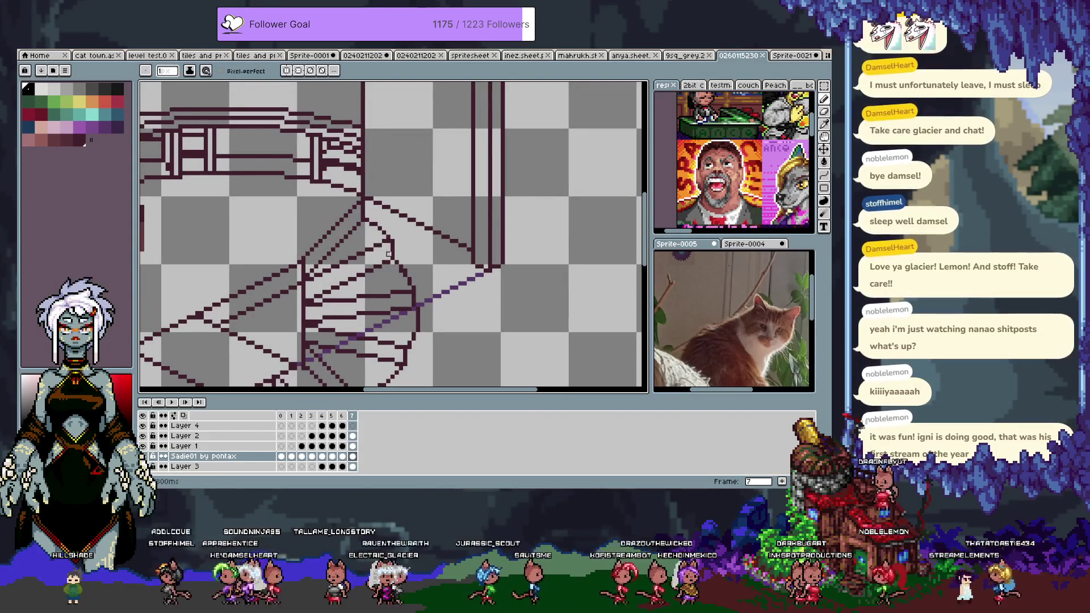
scroll(385, 271, down, 3)
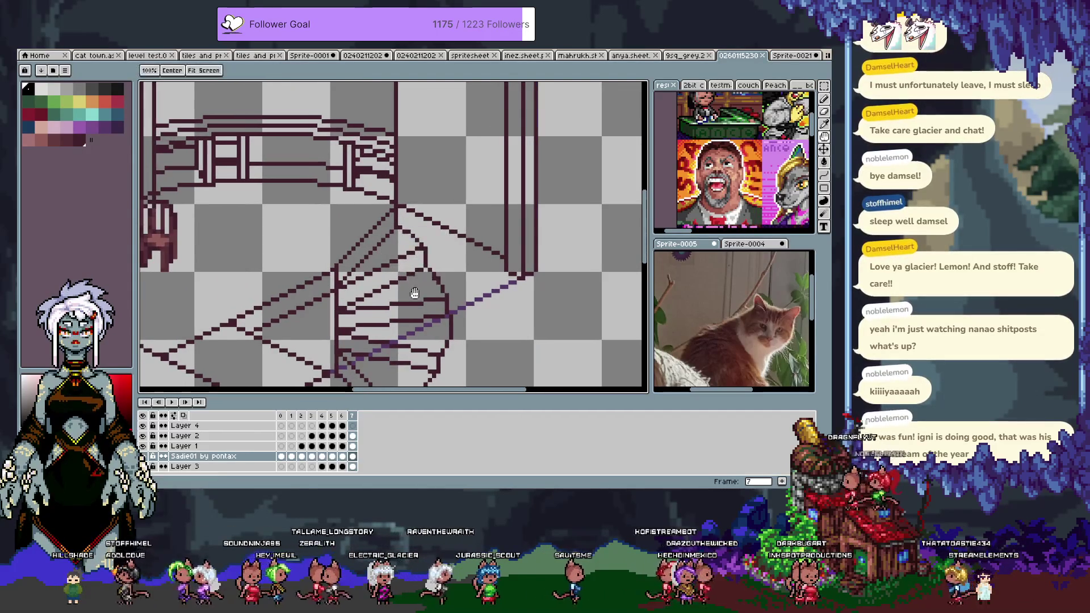
scroll(374, 238, up, 2)
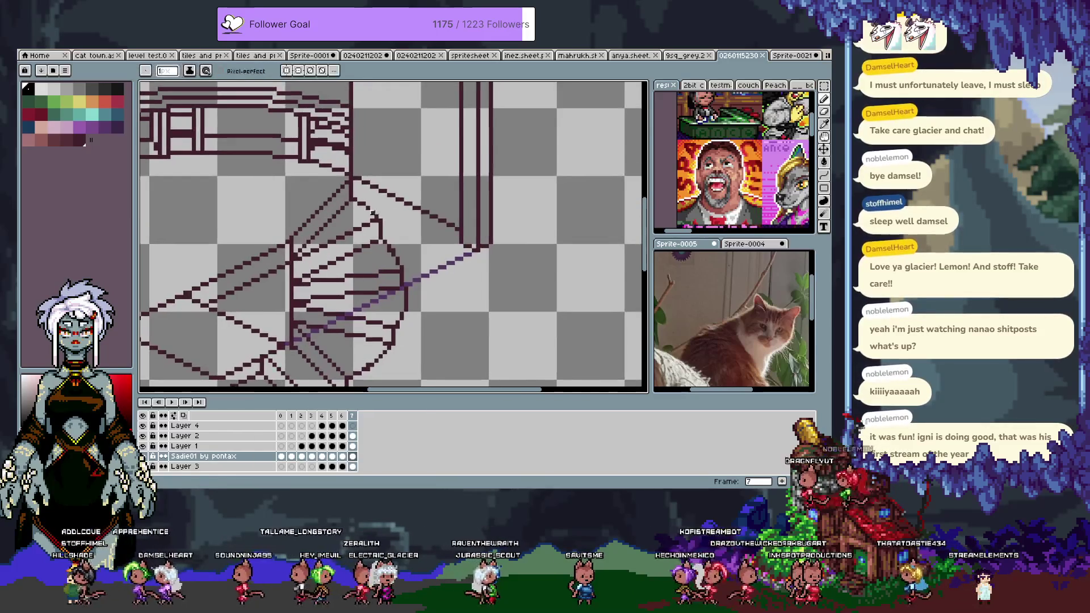
key(alt+n)
Step: Draw a short magenta stroke joining the stair steps, then pan up to the wall
key(Tab)
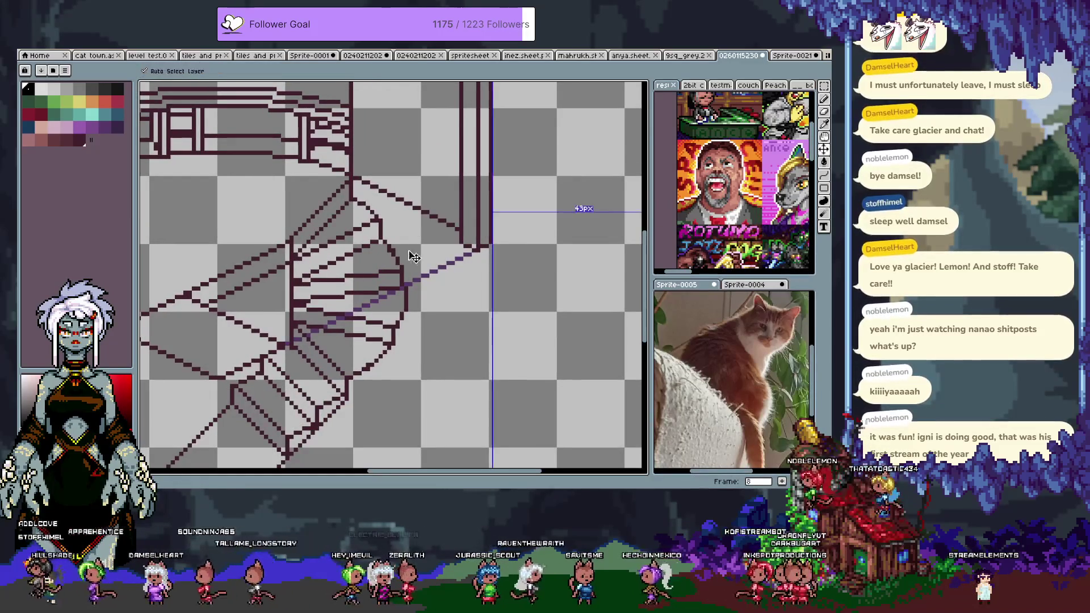
click(75, 137)
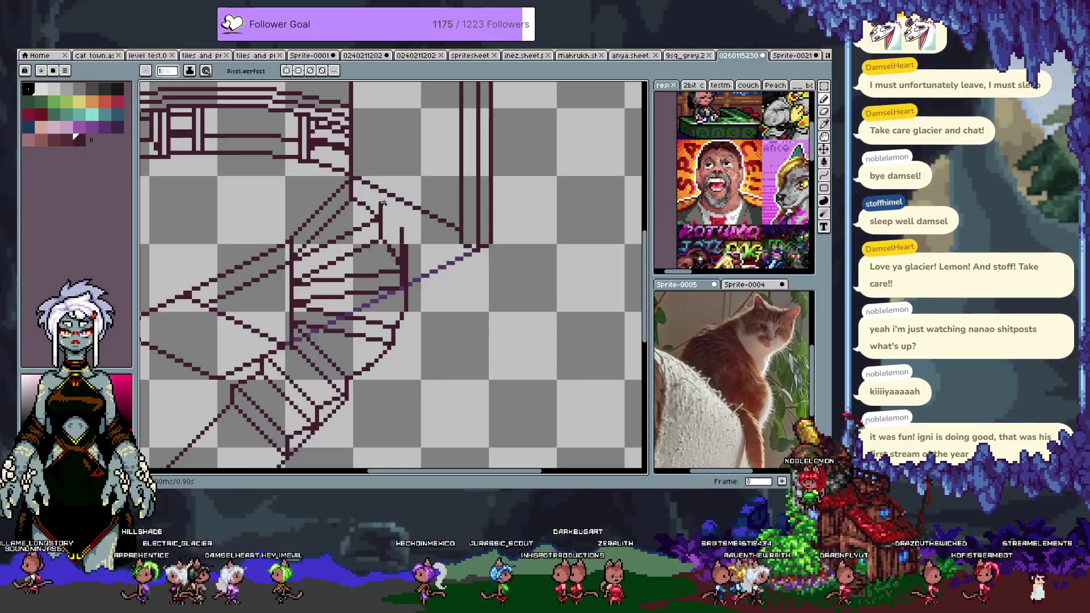
shift+click(380, 199)
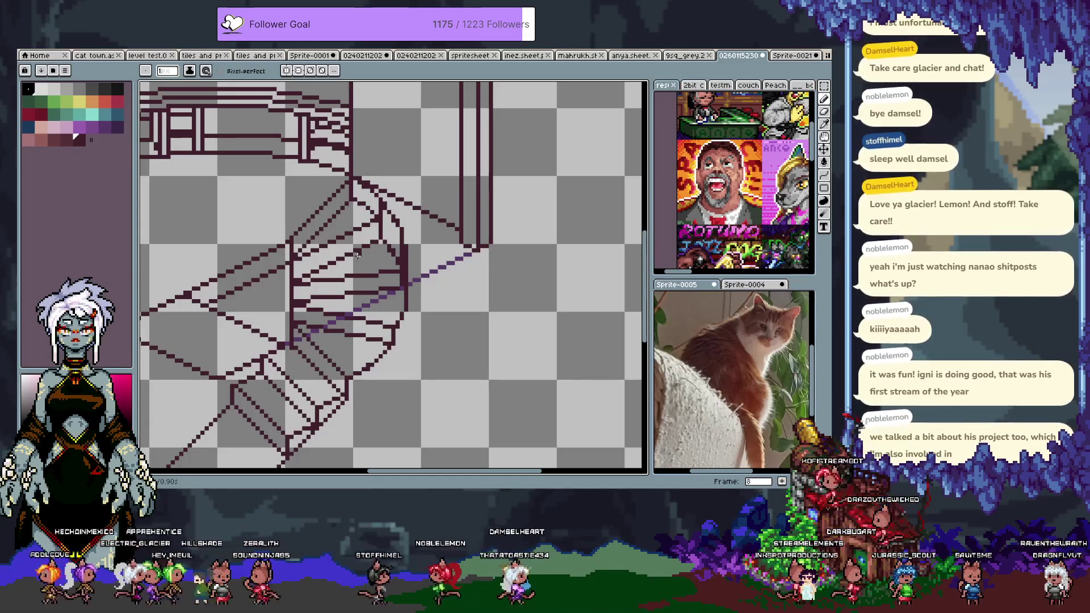
key(v)
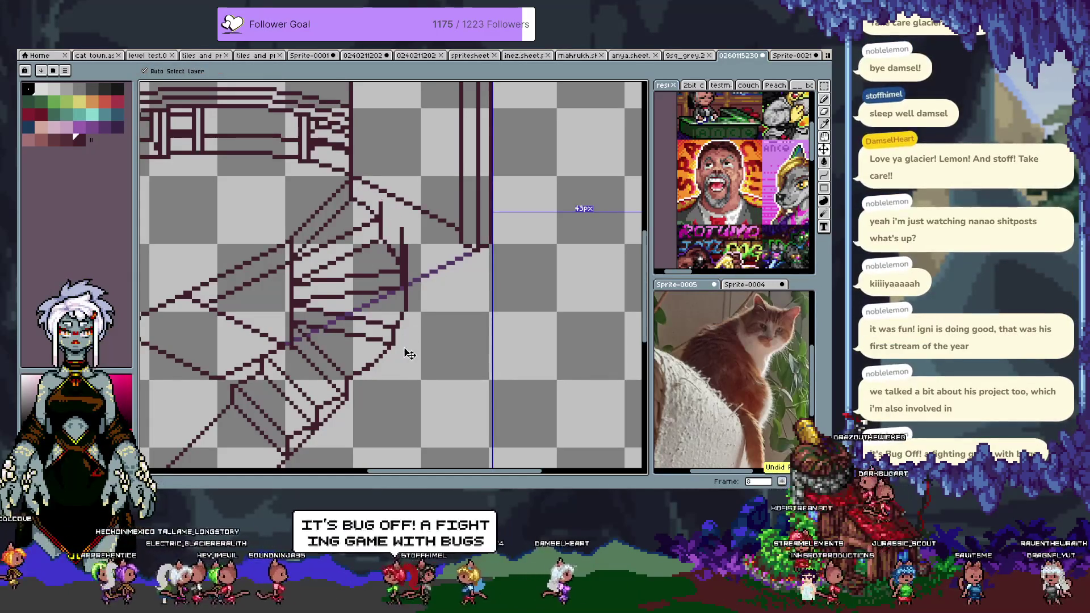
key(b)
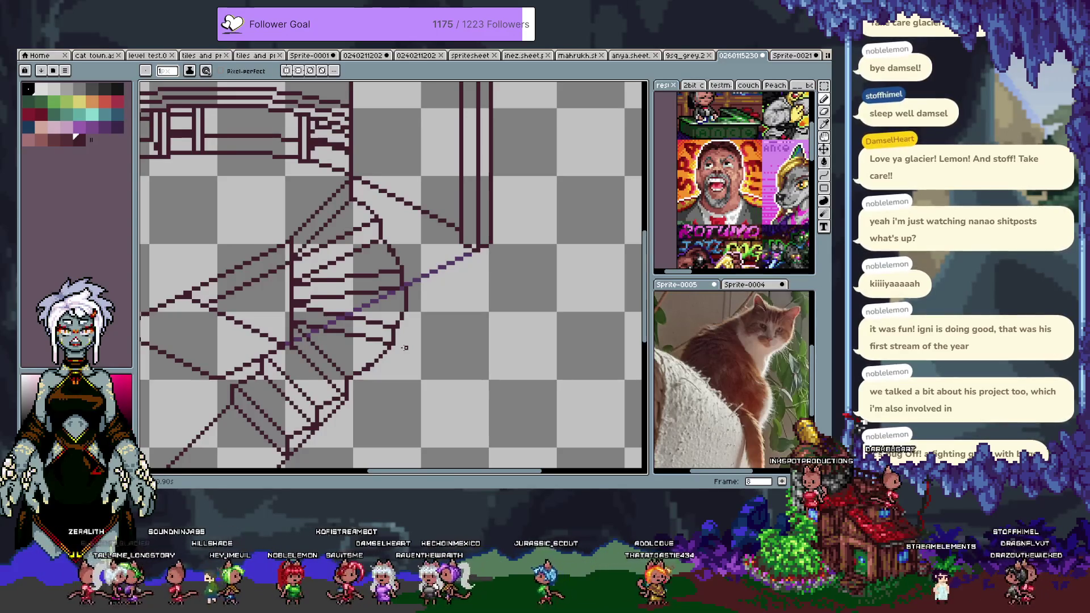
drag(361, 158, 376, 321)
mouse_move(375, 246)
mouse_down()
mouse_move(454, 329)
mouse_move(407, 307)
mouse_move(381, 228)
mouse_move(387, 263)
mouse_move(399, 258)
mouse_move(354, 187)
mouse_move(351, 238)
mouse_move(381, 309)
mouse_up()
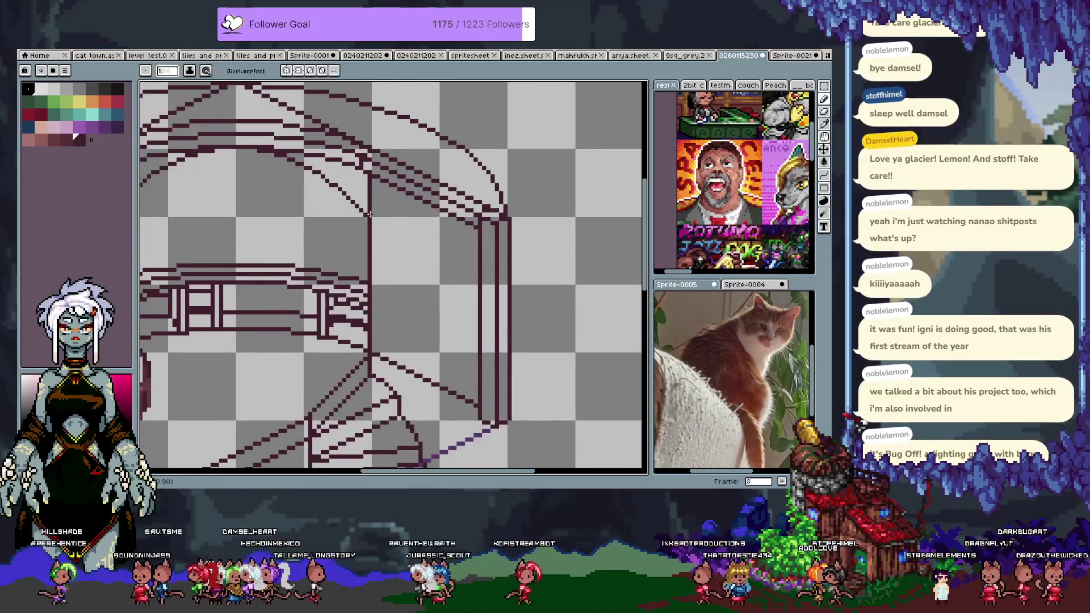
drag(369, 214, 382, 263)
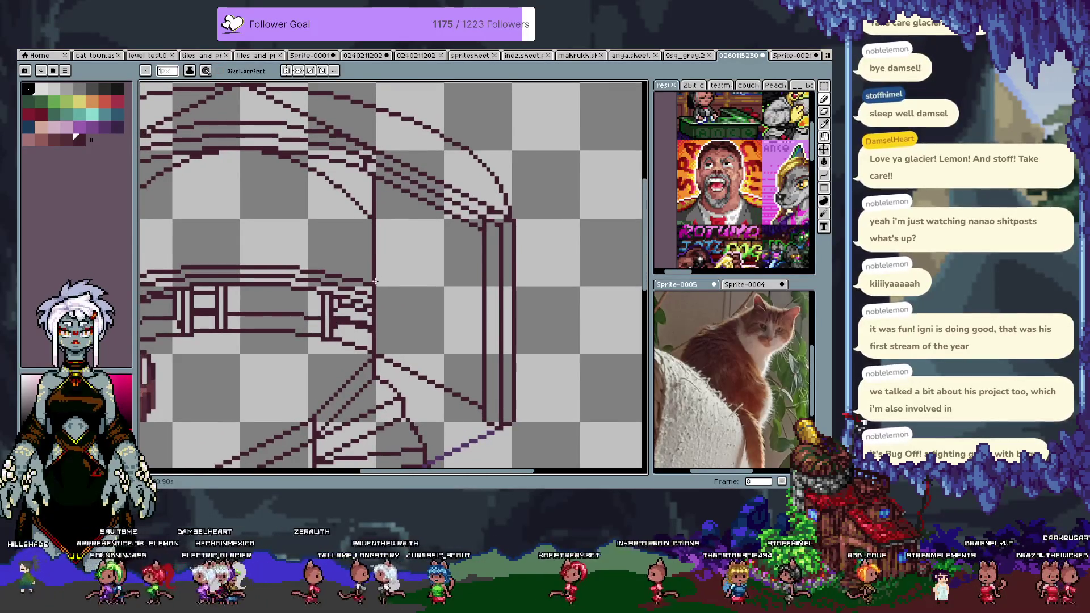
key(Tab)
key(Tab)
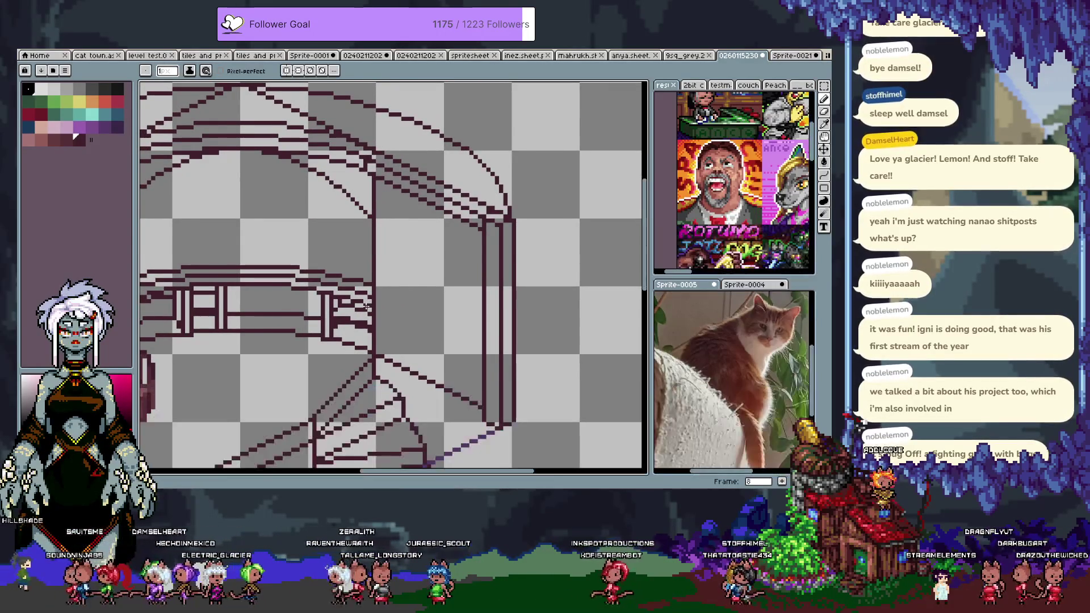
Step: Draw a teal diagonal across the wall top to its right edge, undoing a stray lower line
click(79, 117)
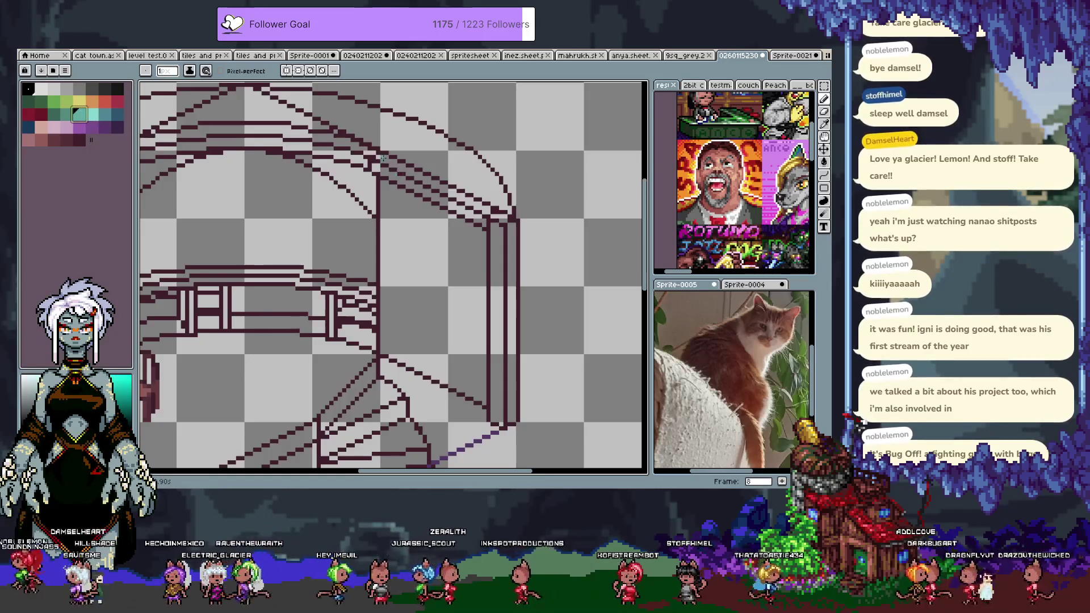
drag(383, 151, 511, 216)
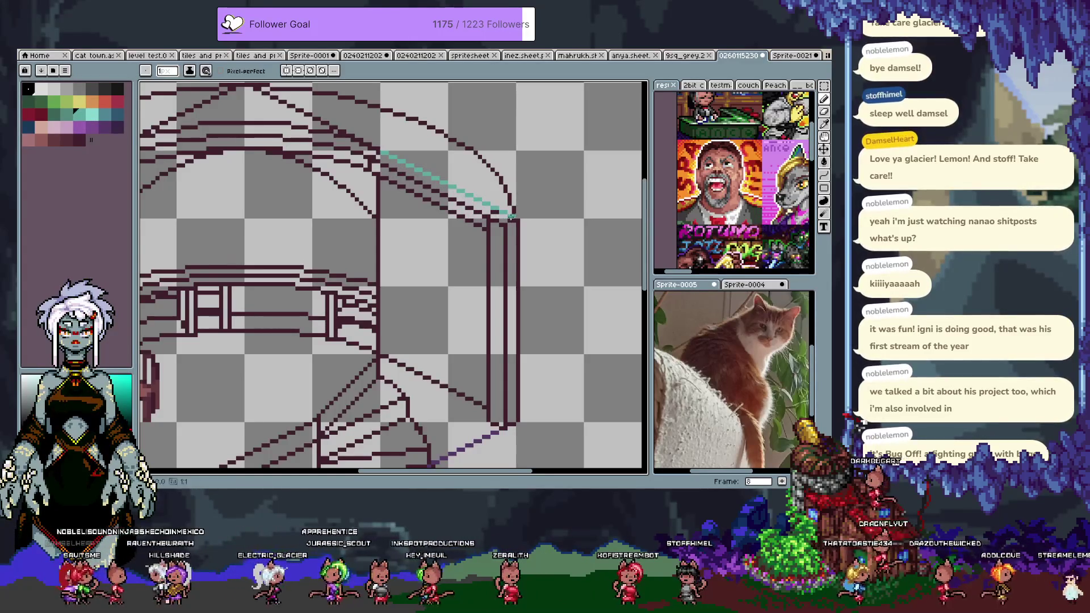
drag(401, 305, 378, 287)
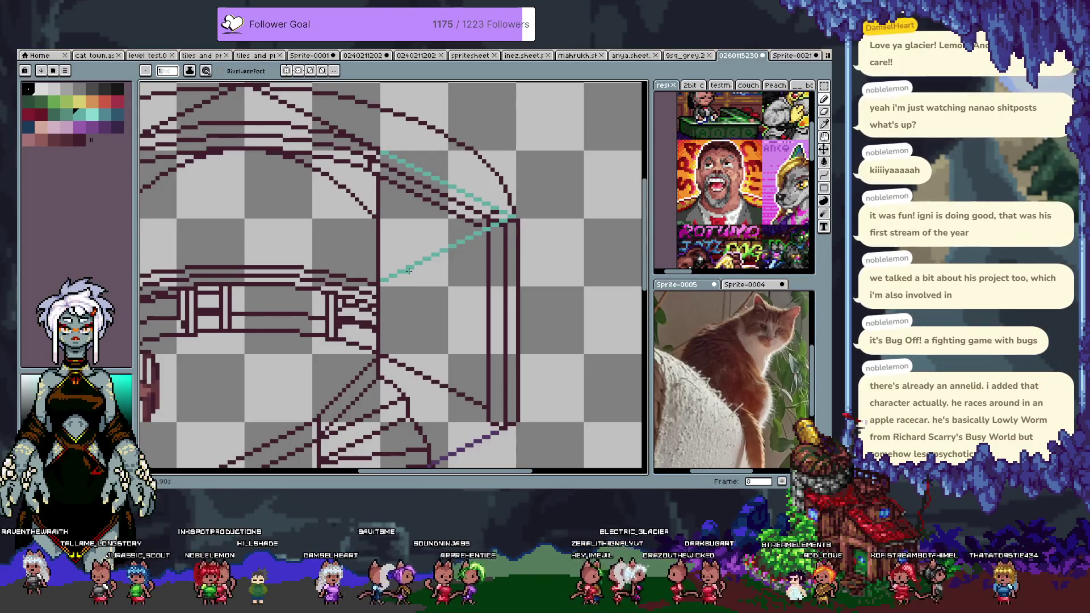
key(ctrl+z)
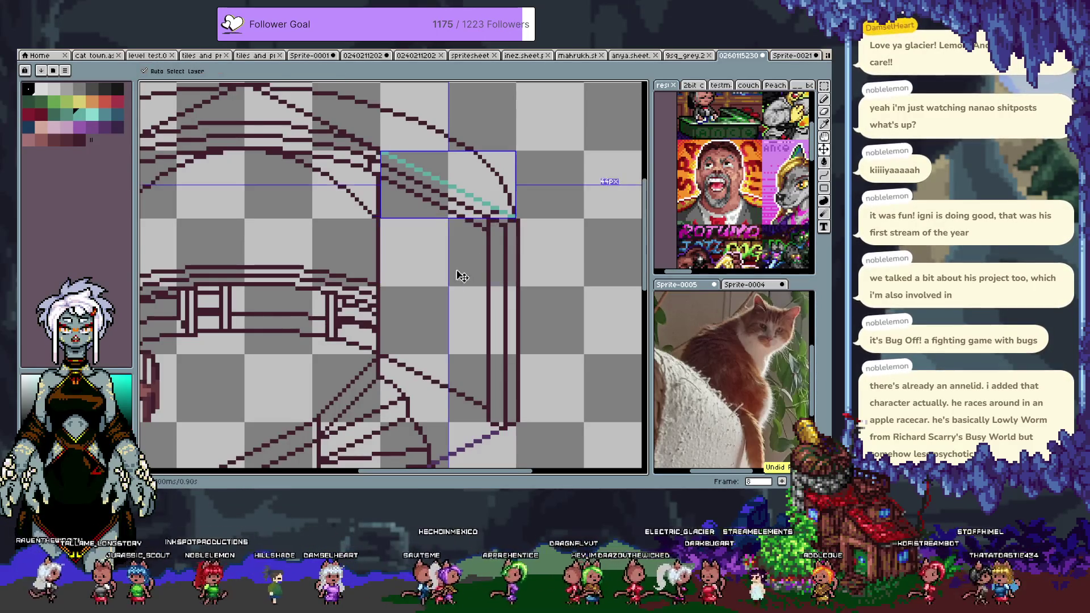
Step: Redraw the lower teal line angling down-left from the corner to close the V
drag(427, 272, 378, 301)
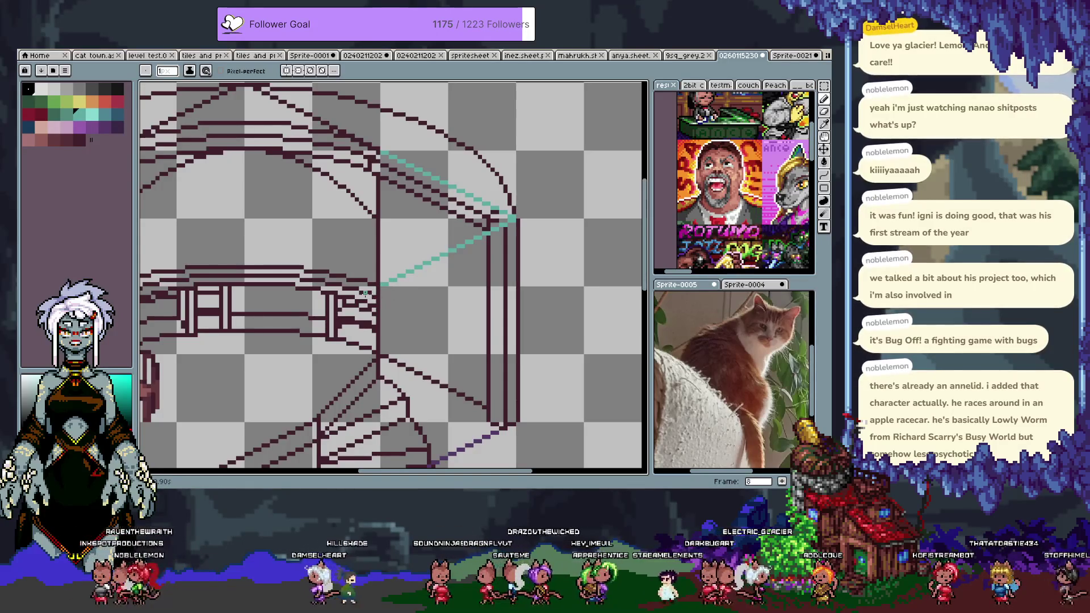
key(l)
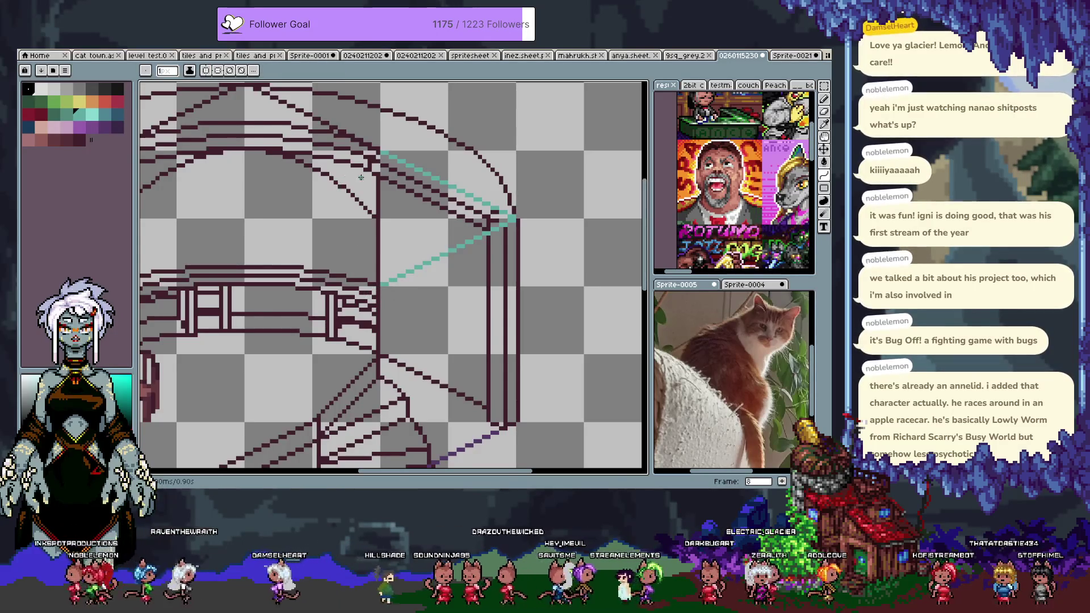
key(v)
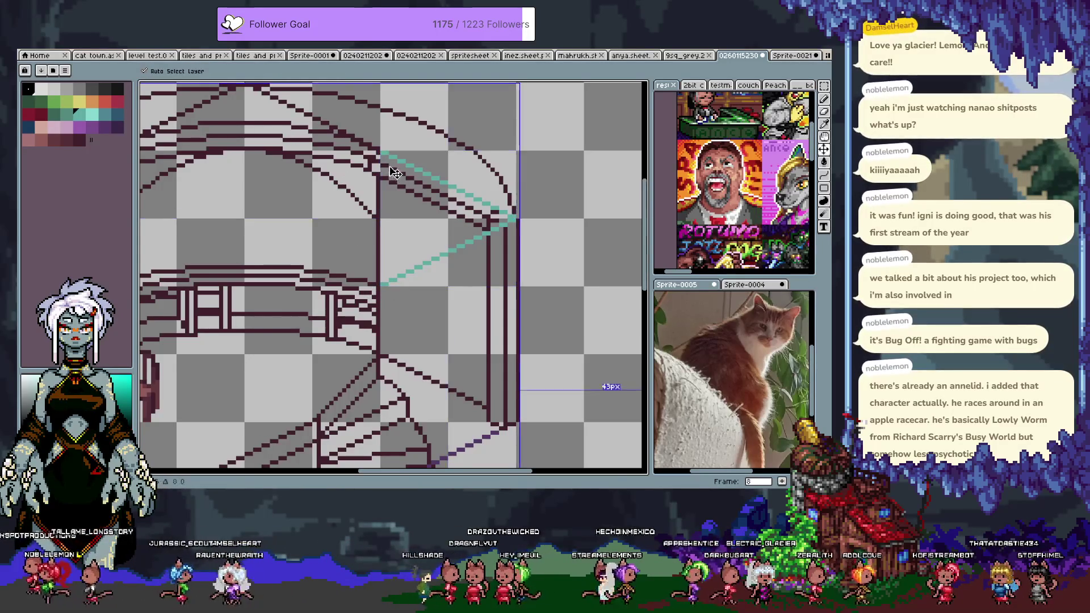
key(l)
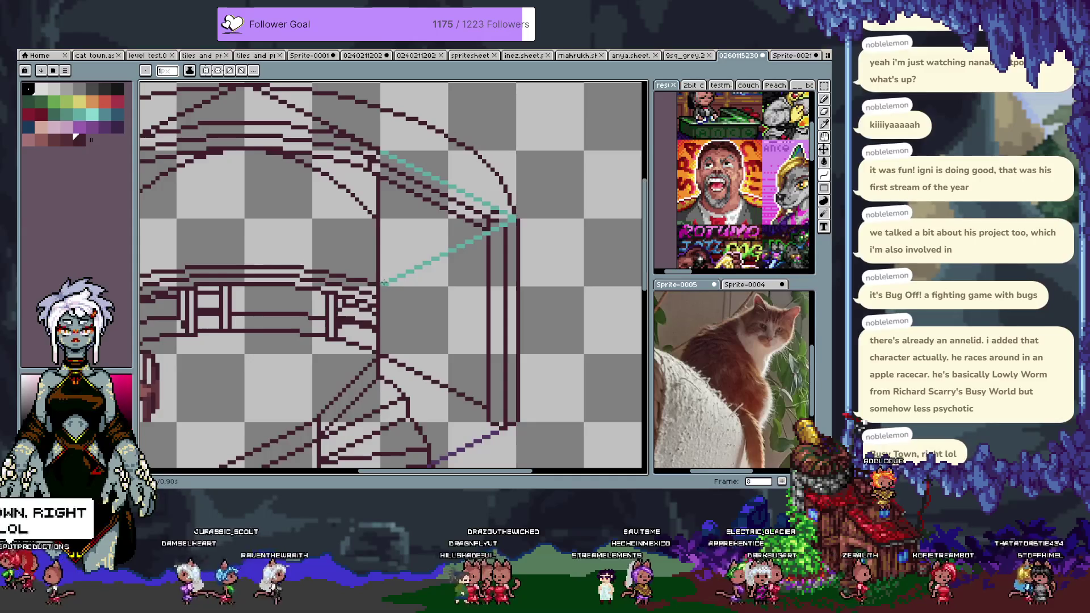
Step: Draw the dark curved inner edge of the wall, cancelling one unwanted stroke
mouse_move(383, 282)
mouse_down()
mouse_move(378, 157)
mouse_move(392, 188)
mouse_move(453, 182)
mouse_move(452, 251)
mouse_move(438, 216)
mouse_up()
key(Escape)
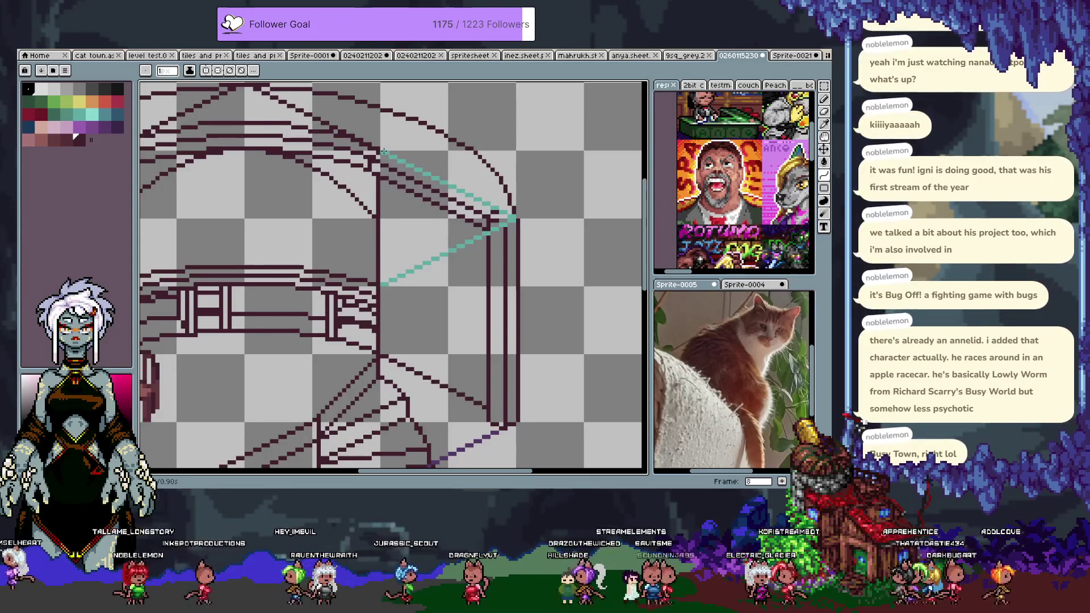
mouse_move(384, 153)
mouse_down()
mouse_move(384, 273)
mouse_move(449, 250)
mouse_up()
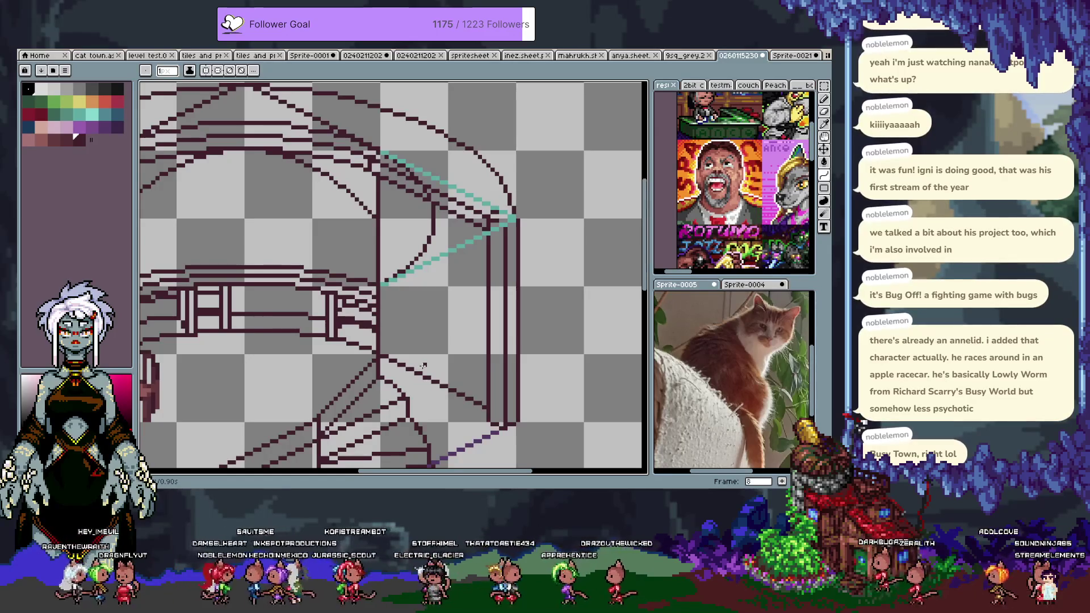
Step: Pan down toward the staircase, try a dark vertical stroke on the wall, and undo it
key(h)
drag(431, 240, 423, 208)
key(v)
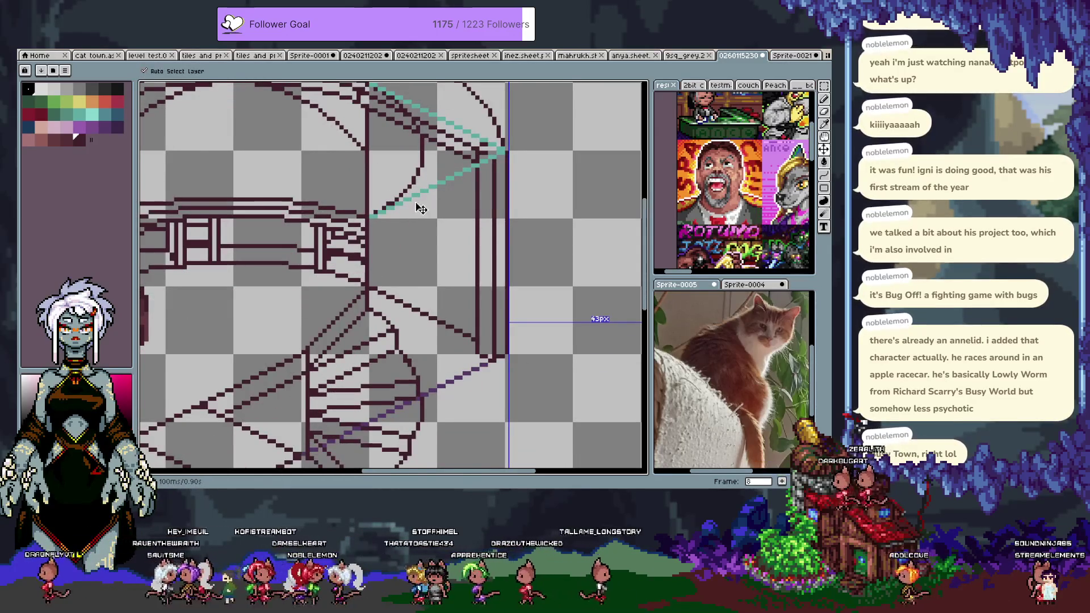
key(b)
scroll(409, 227, up, 2)
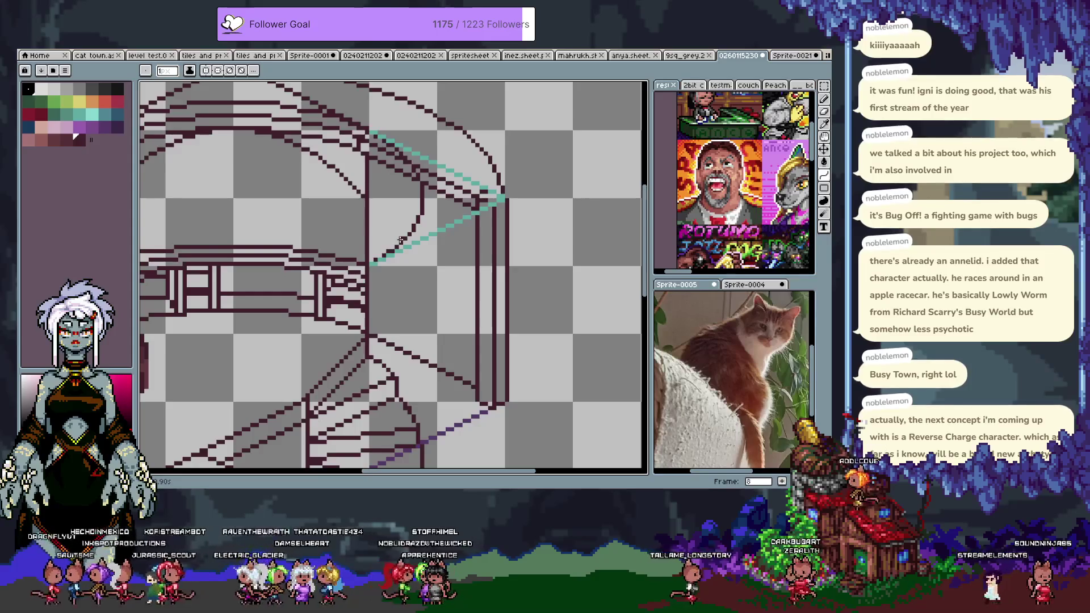
key(Tab)
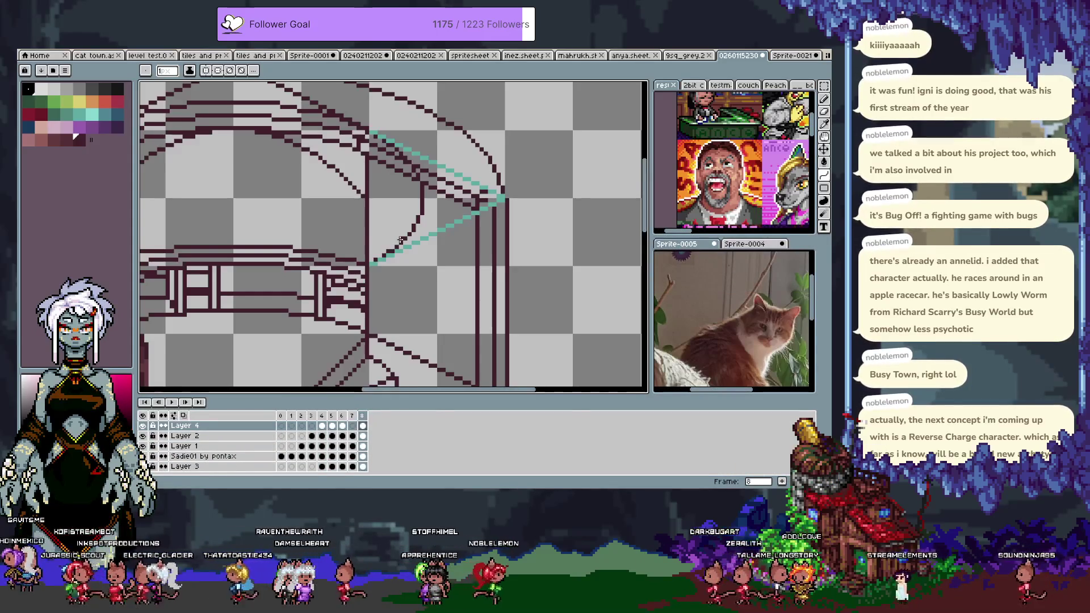
key(Tab)
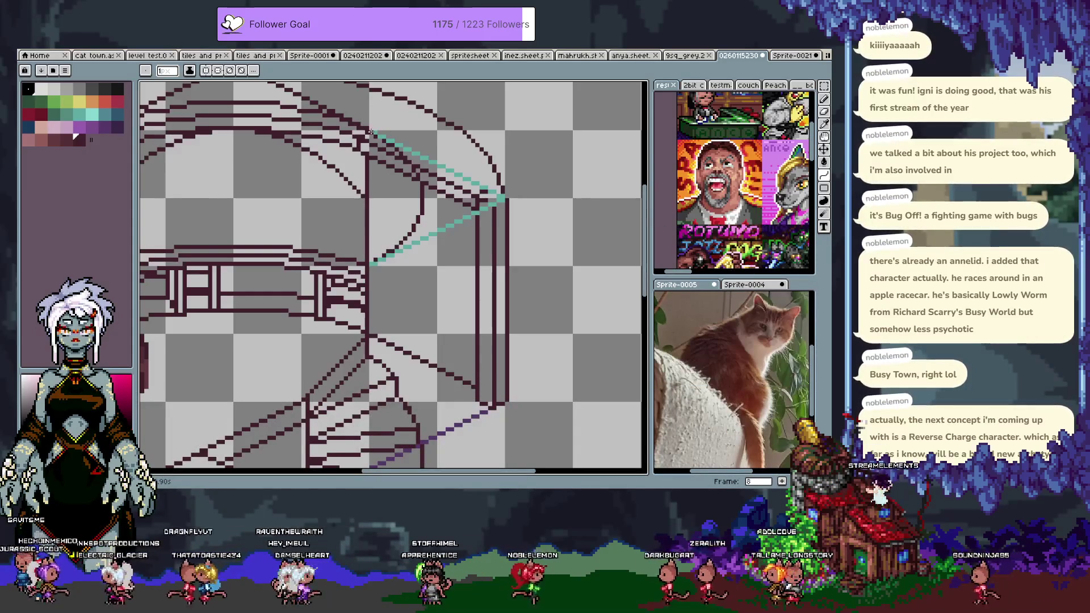
mouse_move(374, 159)
mouse_down()
mouse_move(375, 237)
mouse_move(422, 185)
mouse_move(383, 254)
mouse_up()
key(ctrl+z)
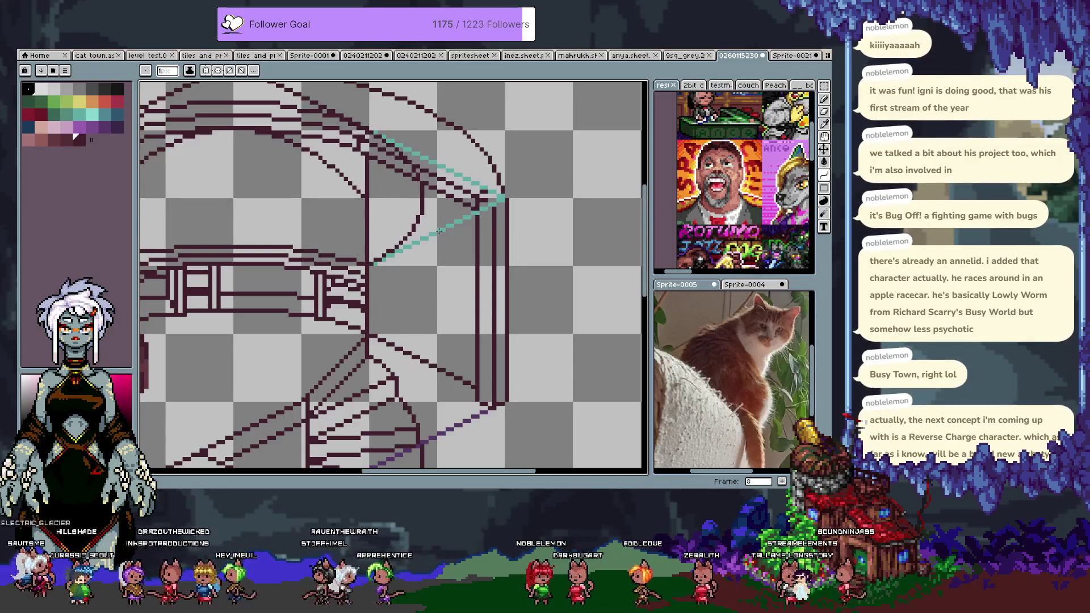
Step: Shift the layer content down about 37 px and bring the lower staircase steps into view
scroll(414, 268, down, 1)
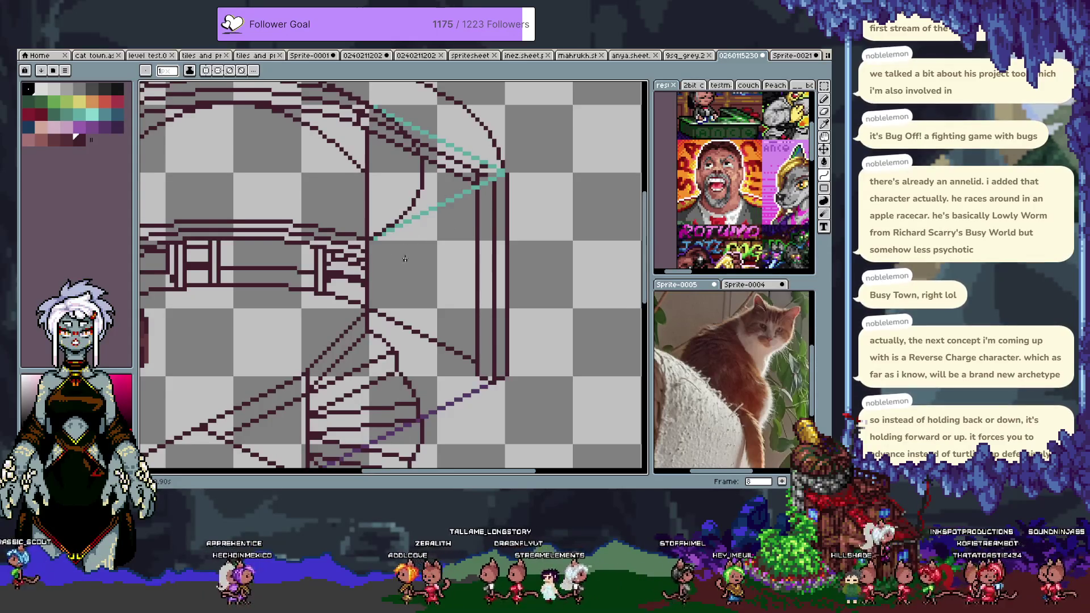
drag(403, 262, 438, 265)
key(ctrl)
drag(446, 427, 445, 449)
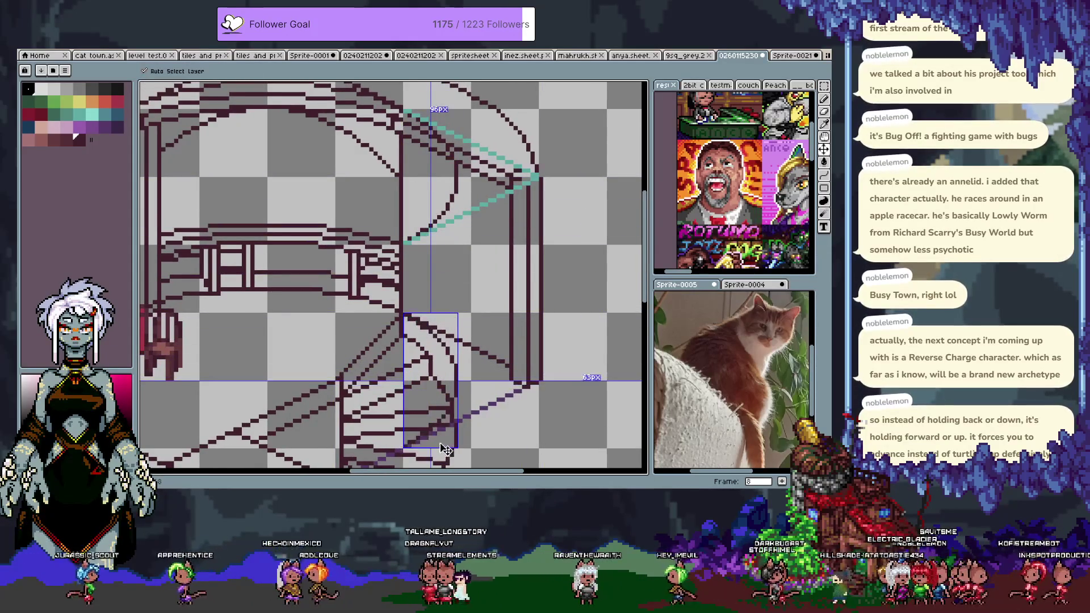
drag(462, 389, 489, 249)
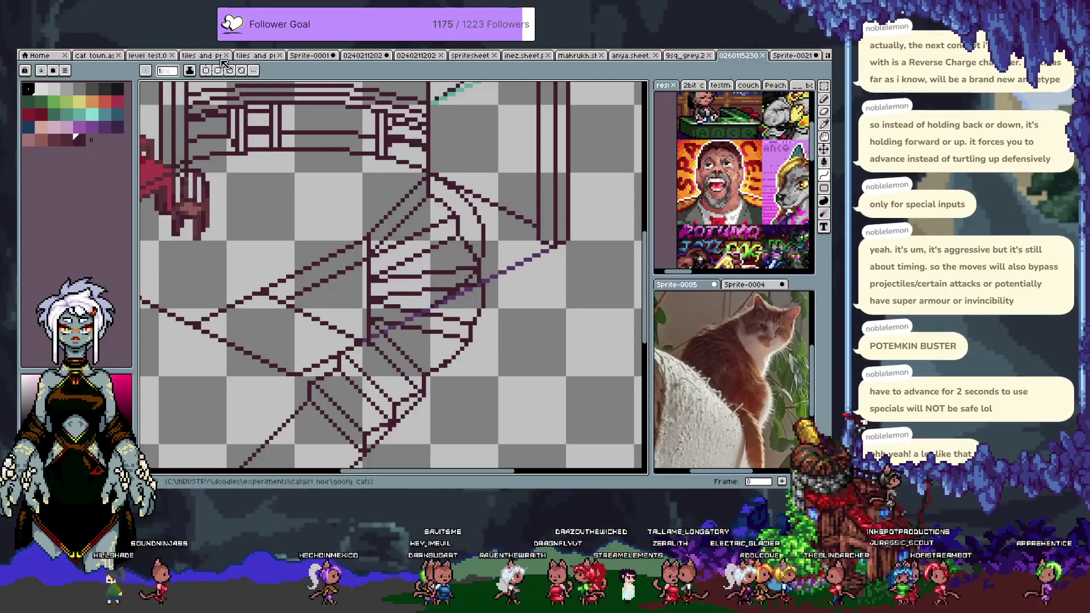
Step: Use File > Open to go up two folders, through _collabs, into _ daybreak collabs
click(65, 70)
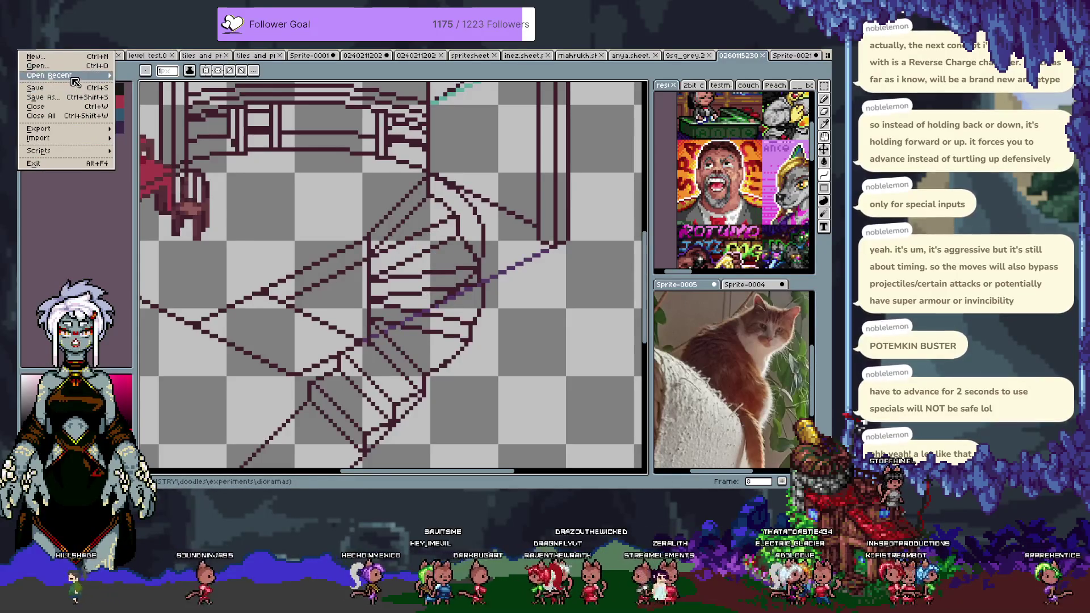
click(37, 65)
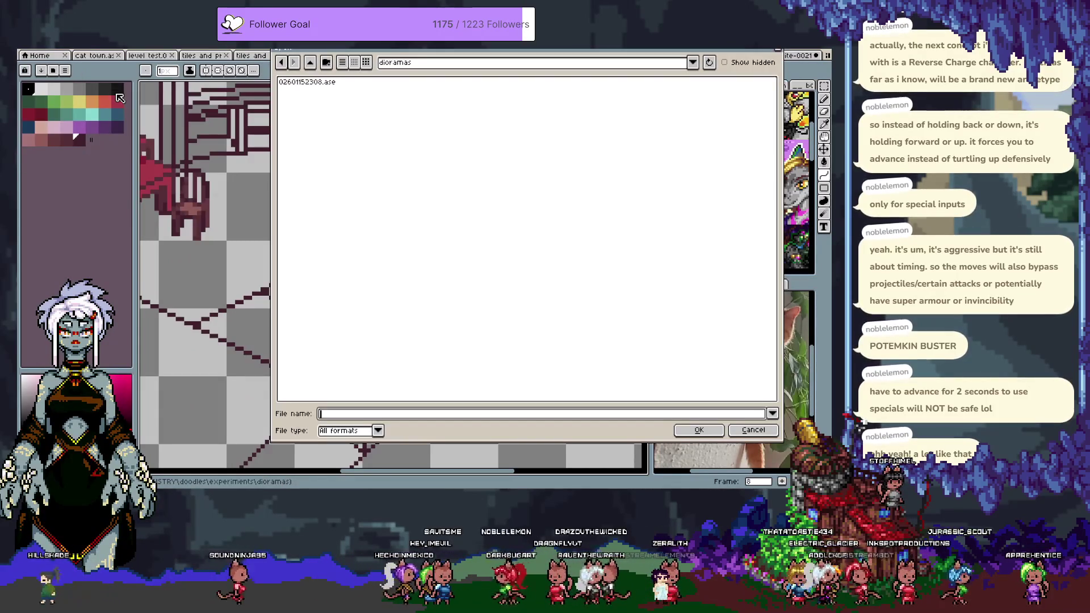
click(311, 63)
click(310, 63)
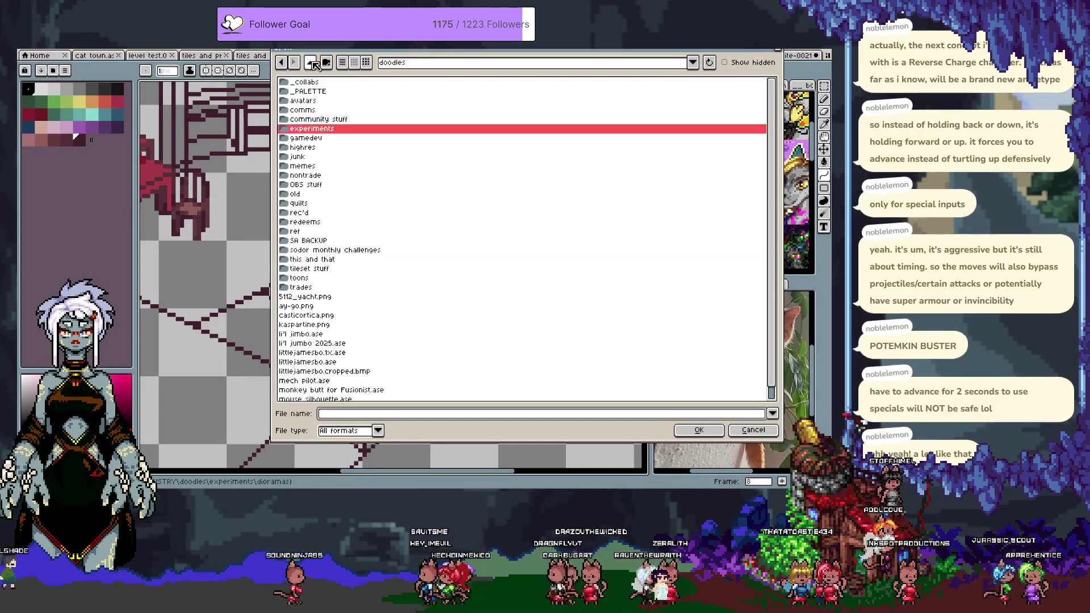
double_click(307, 82)
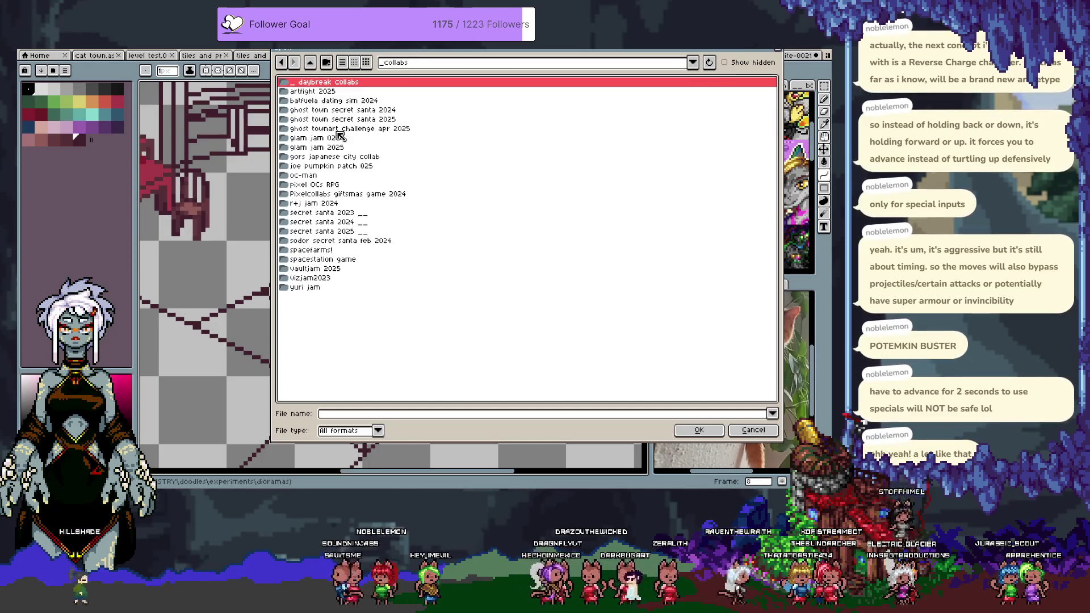
key(Return)
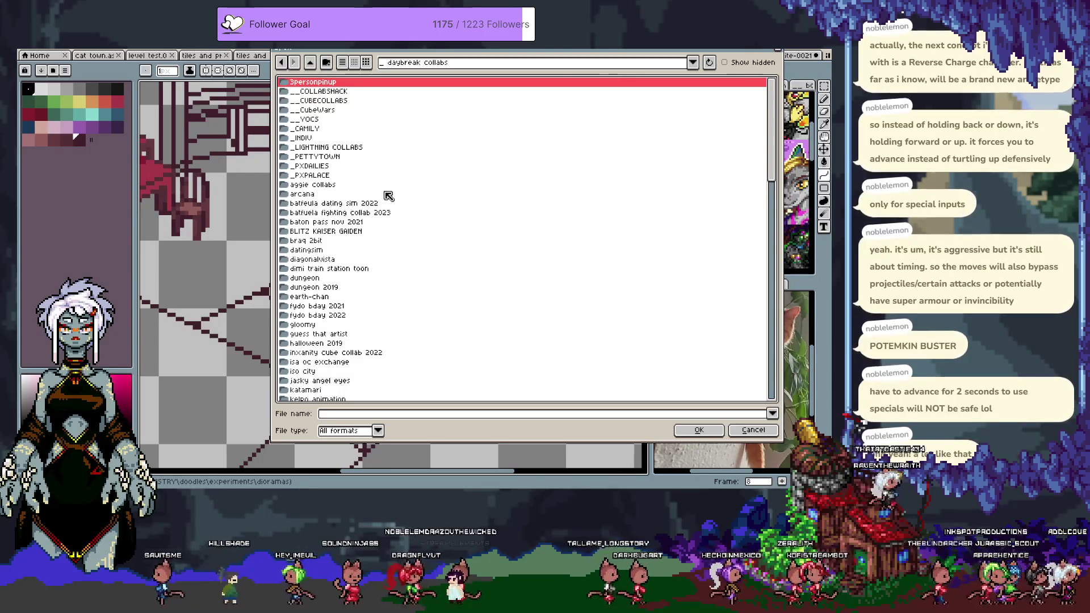
Step: Scroll through the _ daybreak collabs folder contents, then go back up one folder
scroll(404, 237, down, 10)
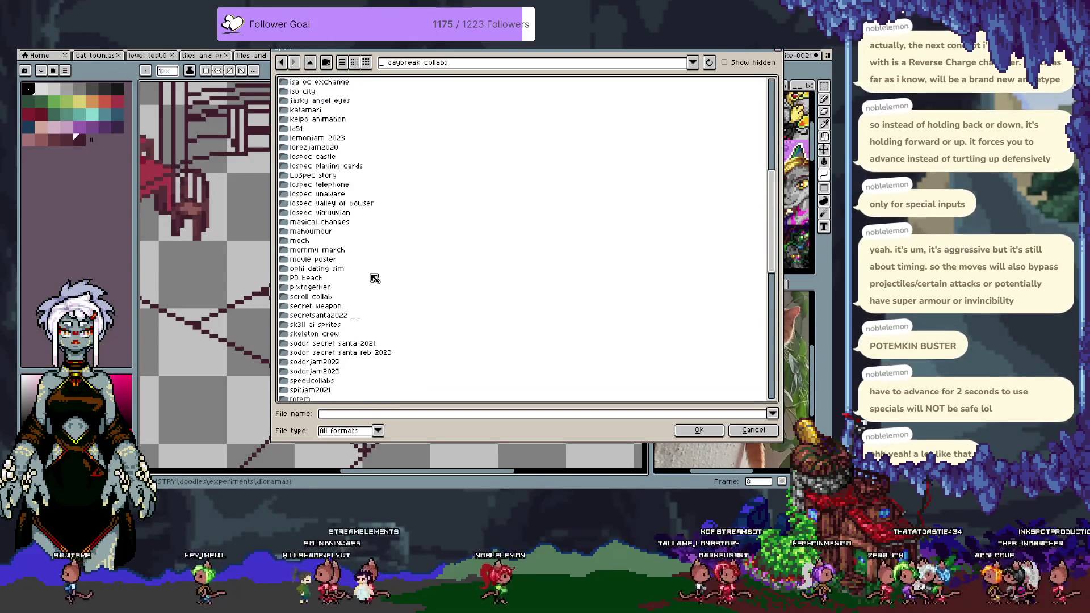
scroll(375, 279, down, 4)
scroll(386, 291, up, 2)
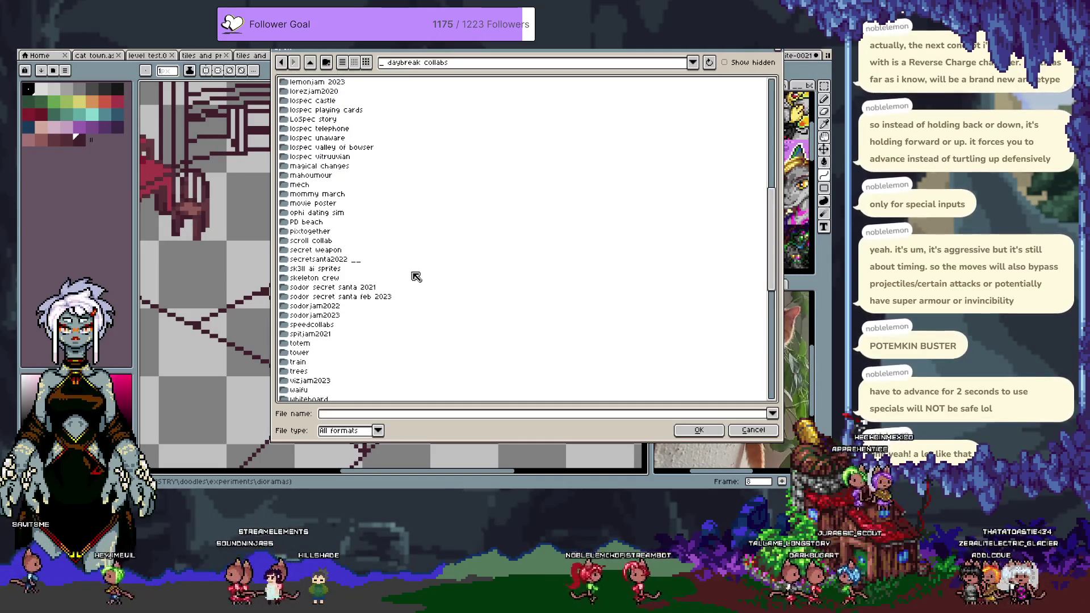
scroll(441, 262, down, 3)
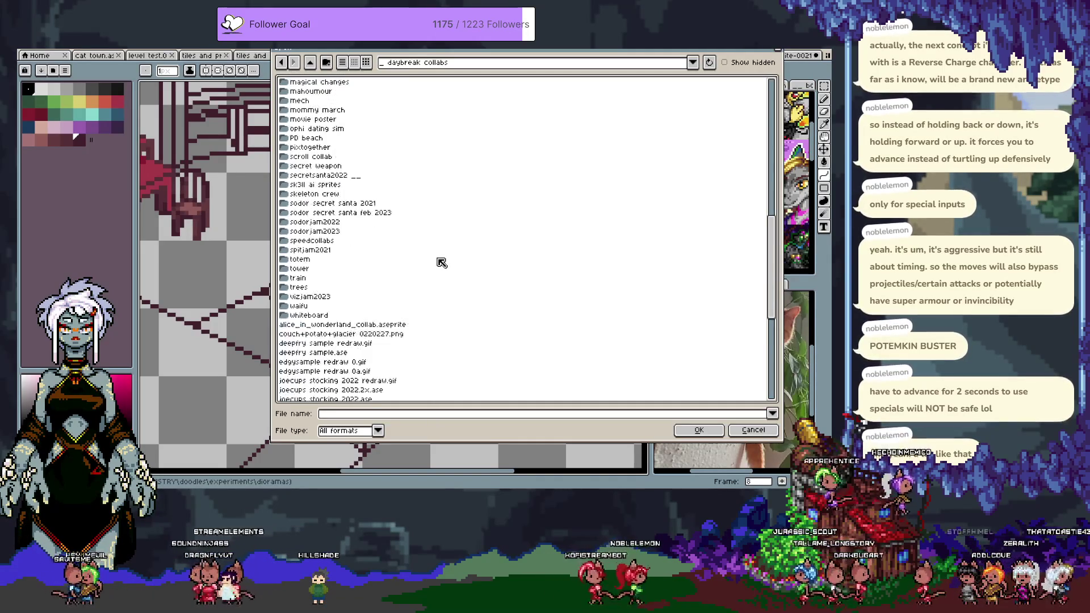
click(311, 64)
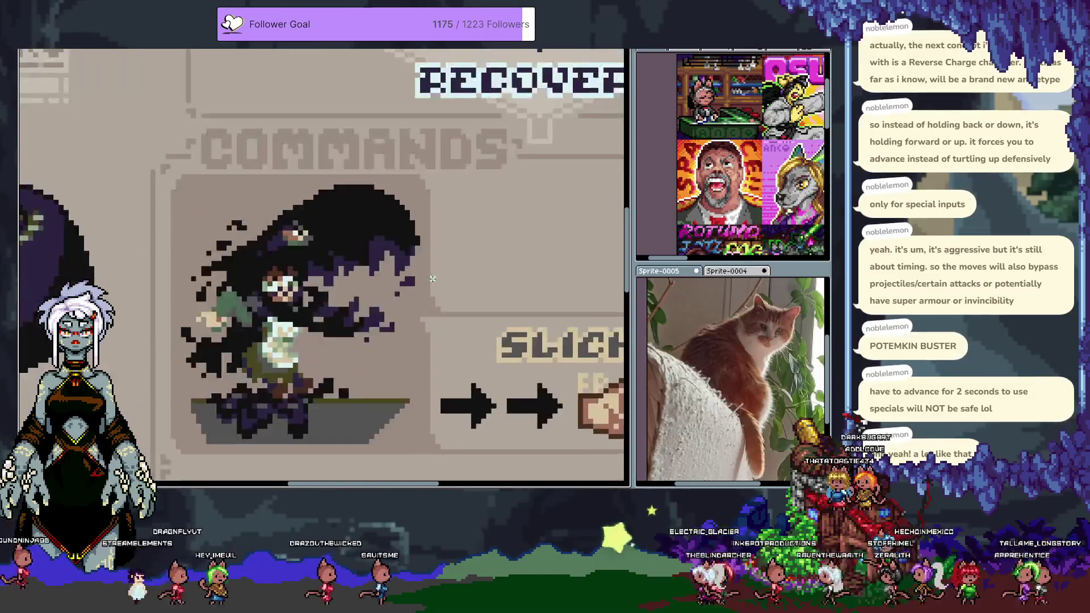
scroll(414, 276, down, 5)
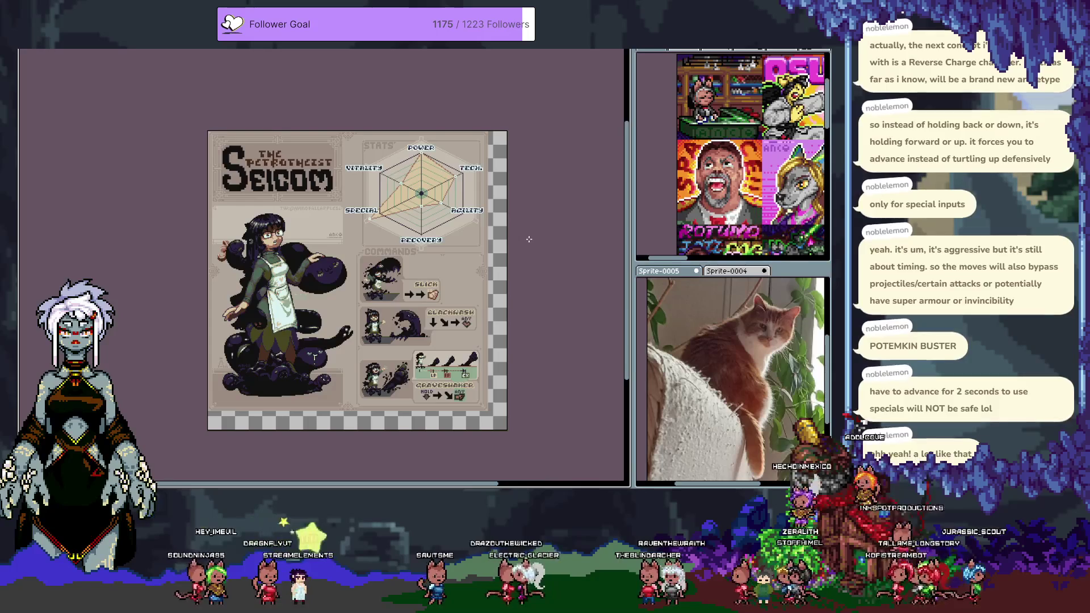
key(Right)
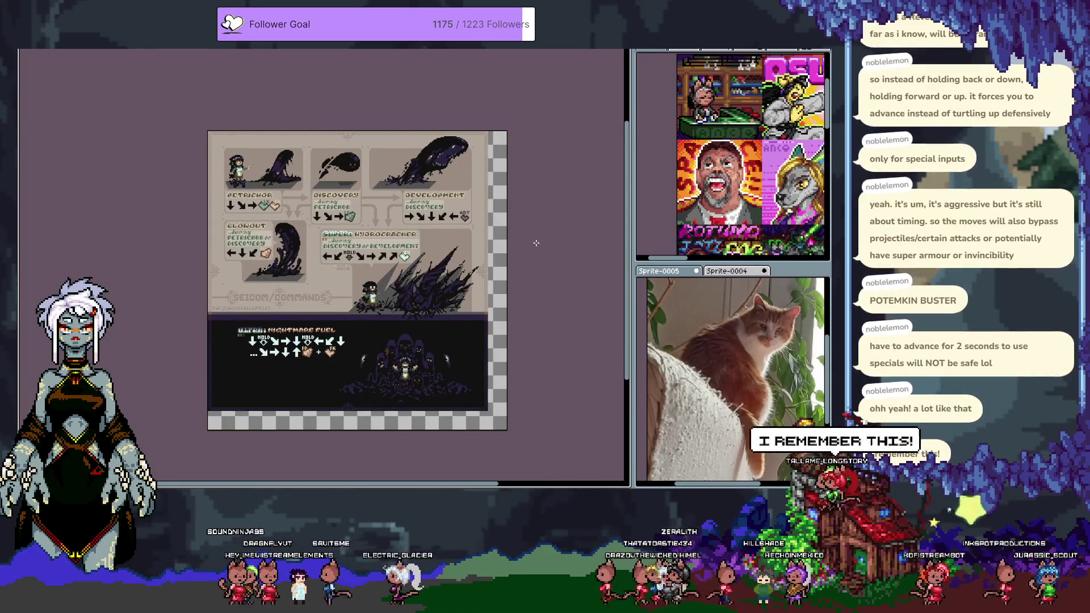
scroll(536, 243, up, 3)
scroll(554, 257, down, 3)
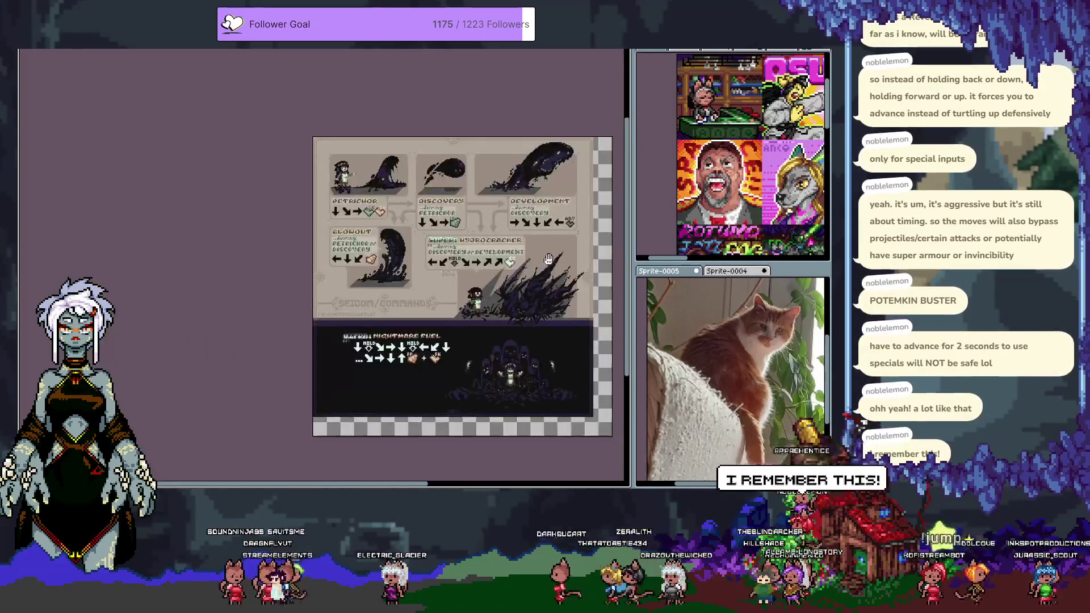
scroll(553, 257, right, 5)
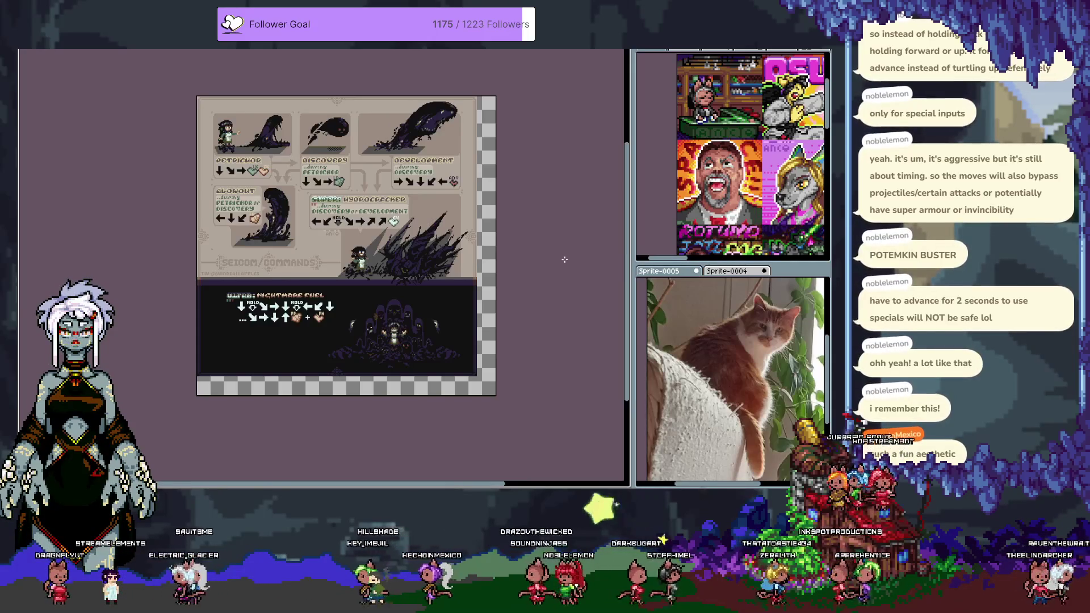
key(Right)
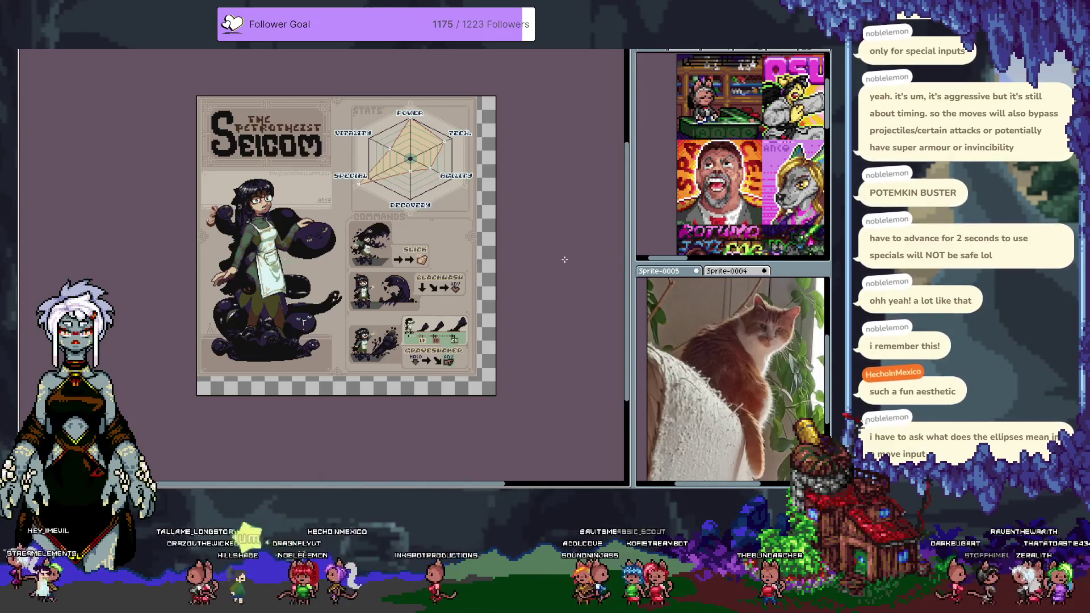
key(Right)
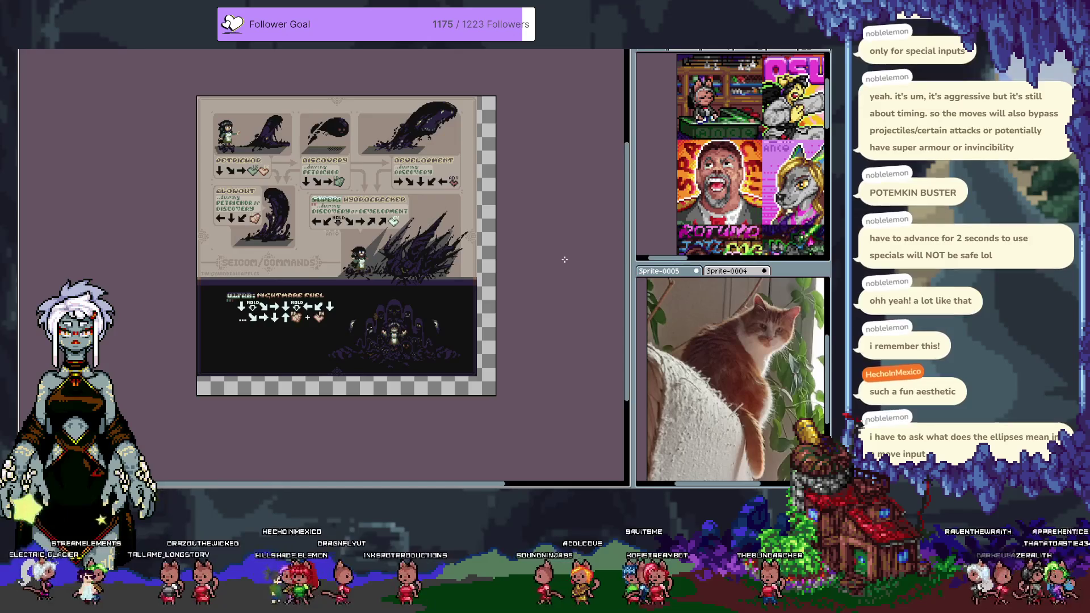
key(Left)
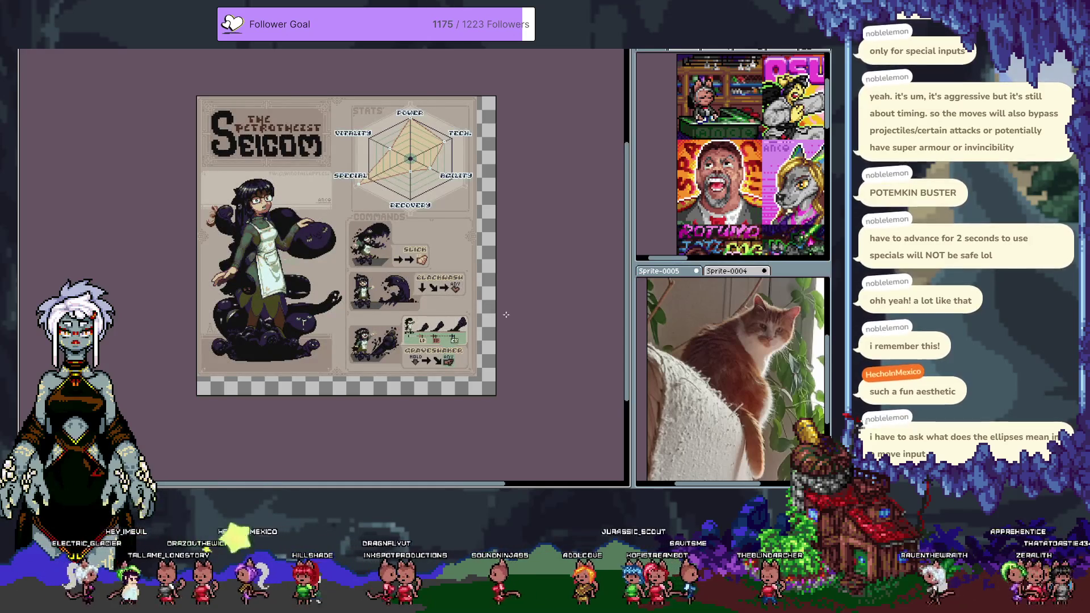
scroll(505, 314, up, 2)
key(Right)
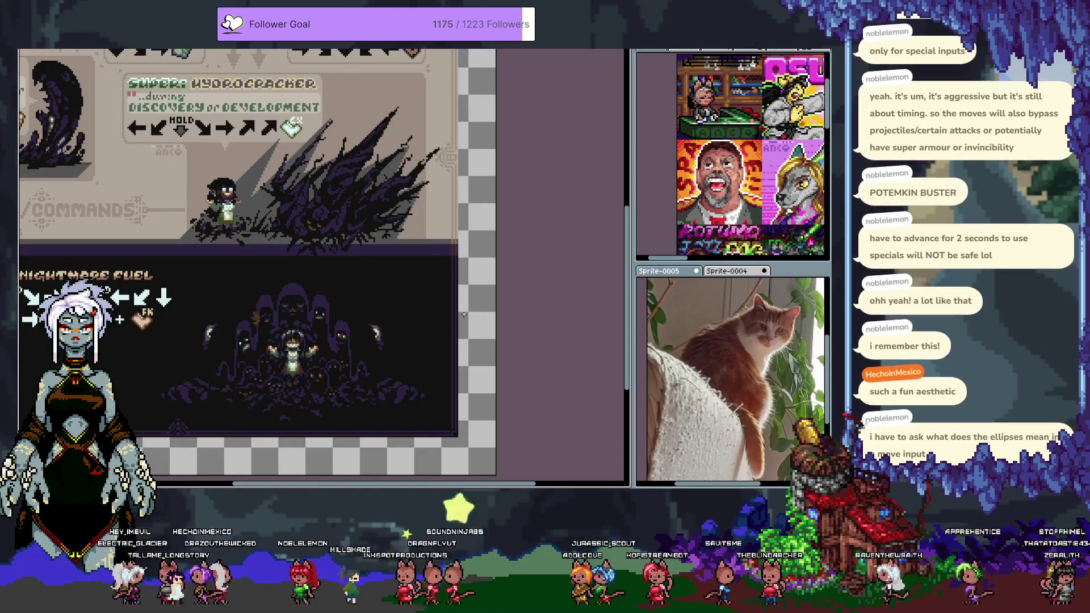
mouse_move(265, 239)
mouse_down()
mouse_move(347, 356)
mouse_move(407, 335)
mouse_up()
mouse_move(462, 358)
mouse_down()
mouse_move(435, 324)
mouse_move(441, 282)
mouse_up()
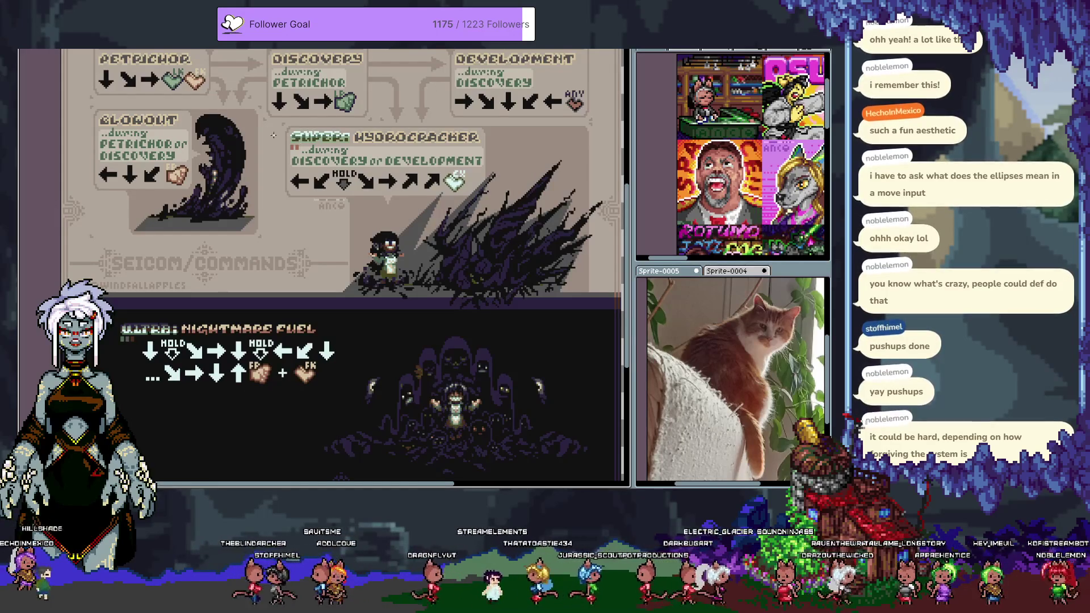
scroll(304, 208, down, 3)
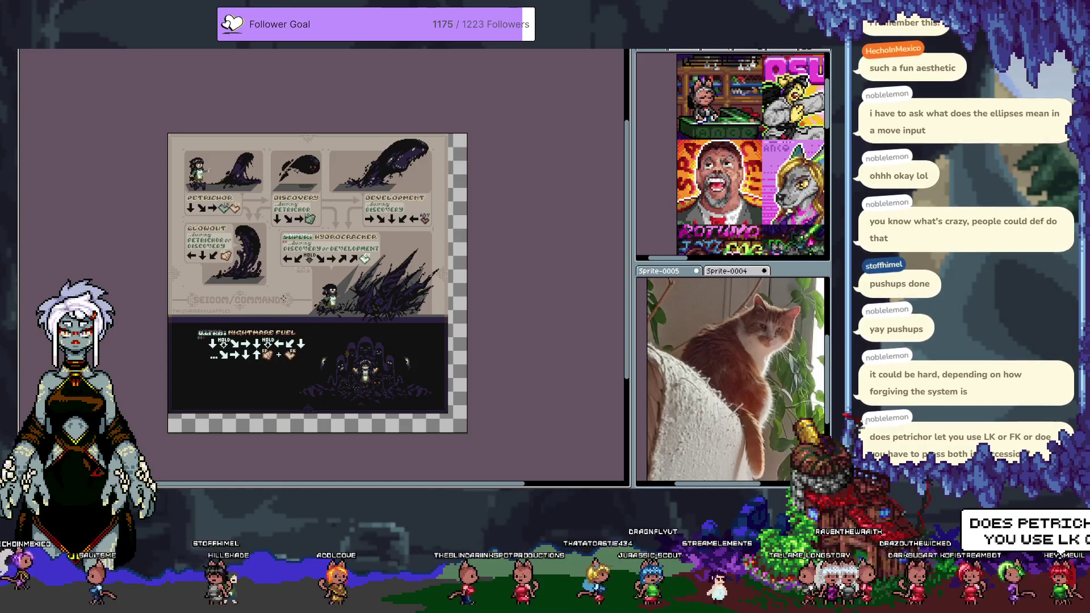
Step: Zoom and pan around the enlarged commands sheet, then switch to the Seicom character sheet
scroll(269, 284, up, 2)
drag(363, 308, 377, 363)
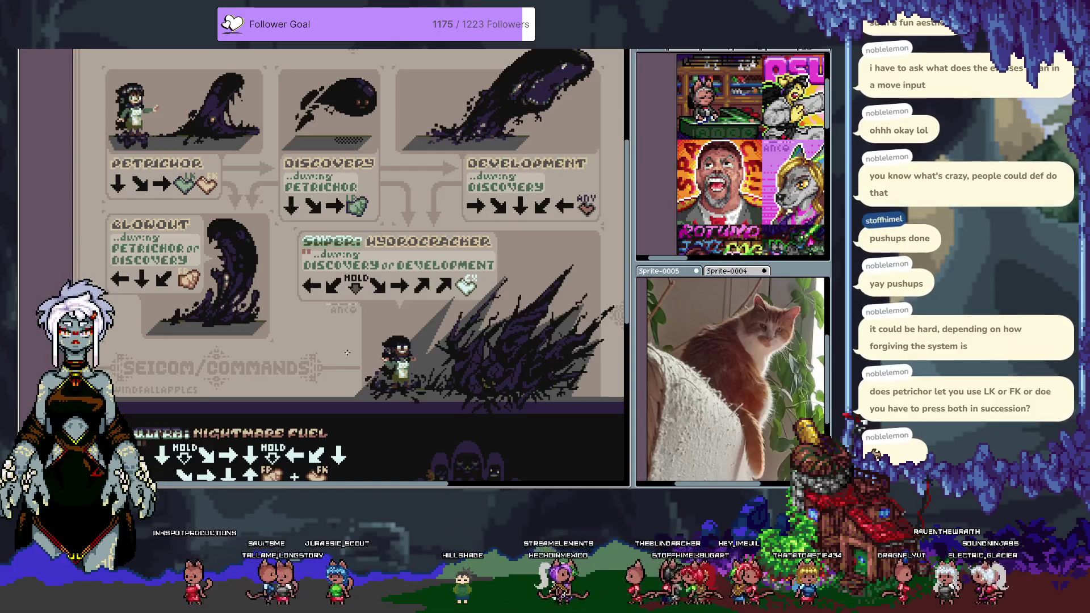
scroll(352, 267, down, 3)
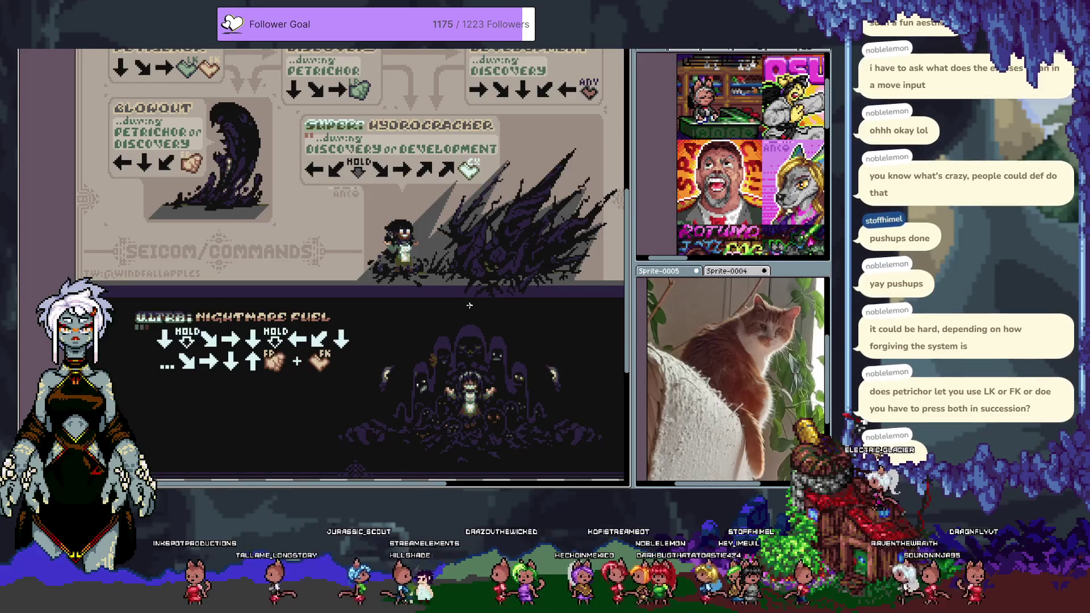
key(ctrl+Tab)
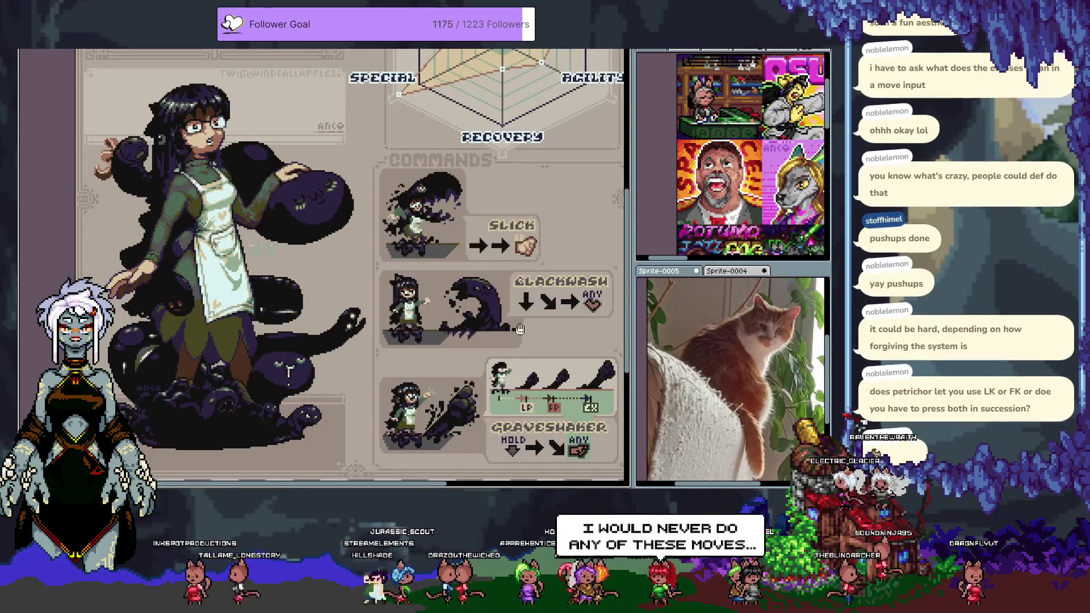
scroll(539, 148, down, 1)
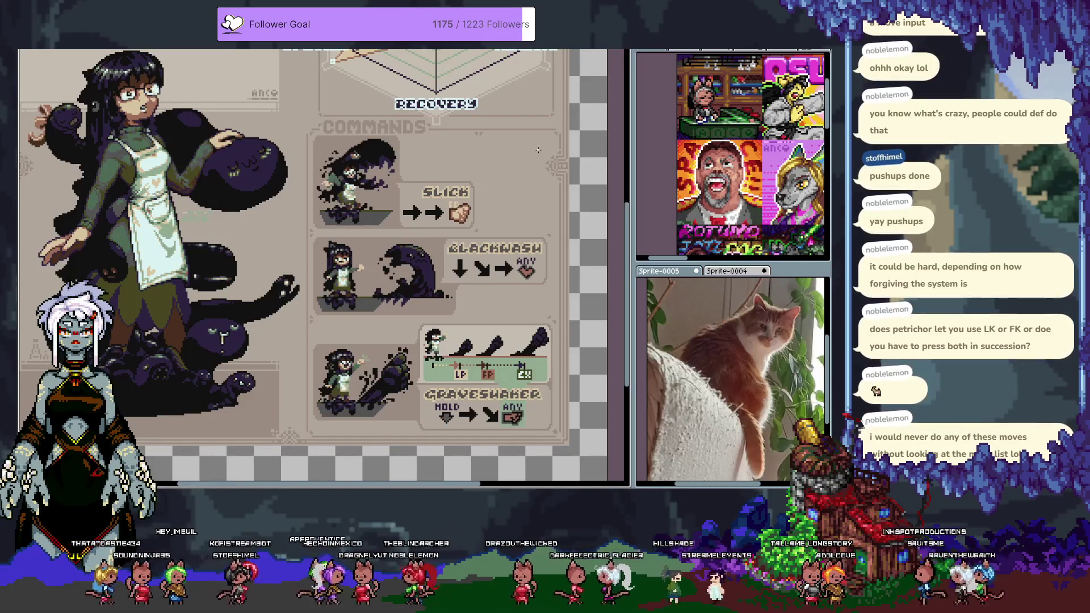
scroll(450, 155, down, 2)
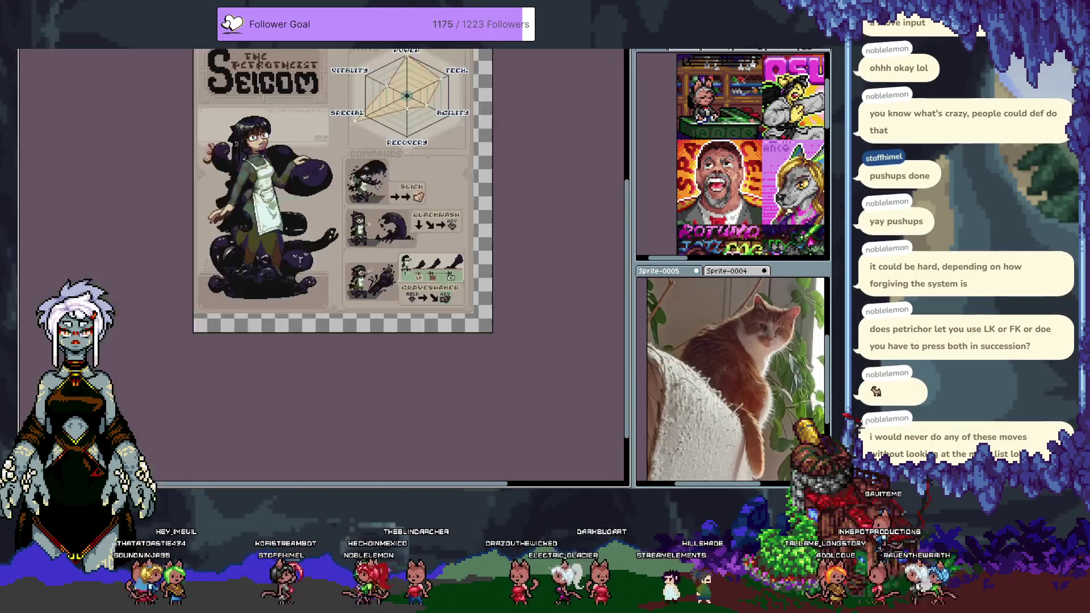
Step: Adjust the view of the commands sheet, restore the hidden panels, zoom out and return to the brush
scroll(381, 301, down, 3)
scroll(381, 300, up, 3)
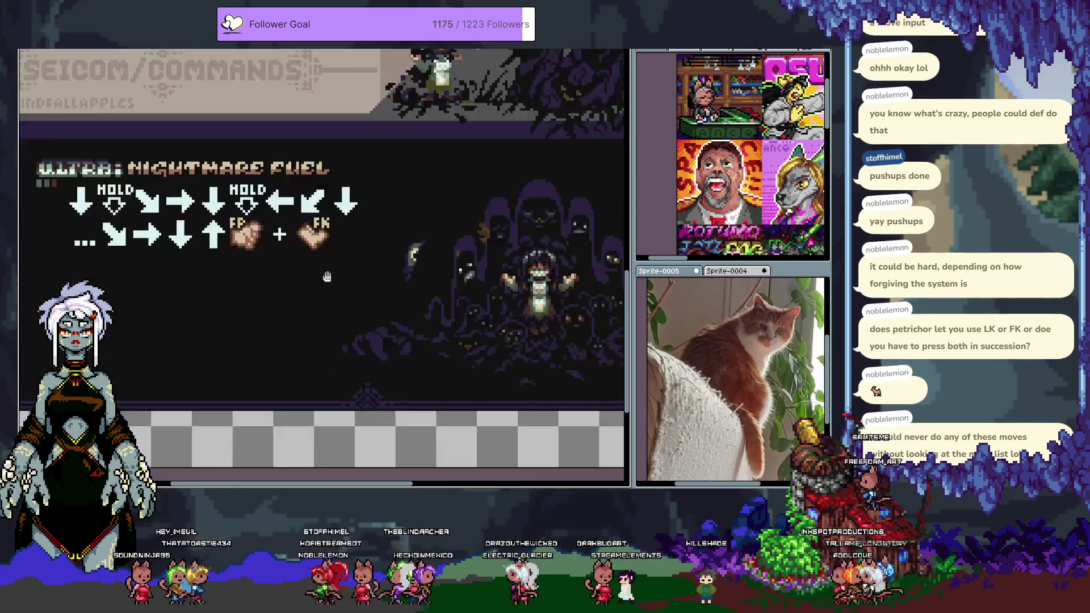
scroll(369, 304, down, 1)
drag(314, 332, 310, 336)
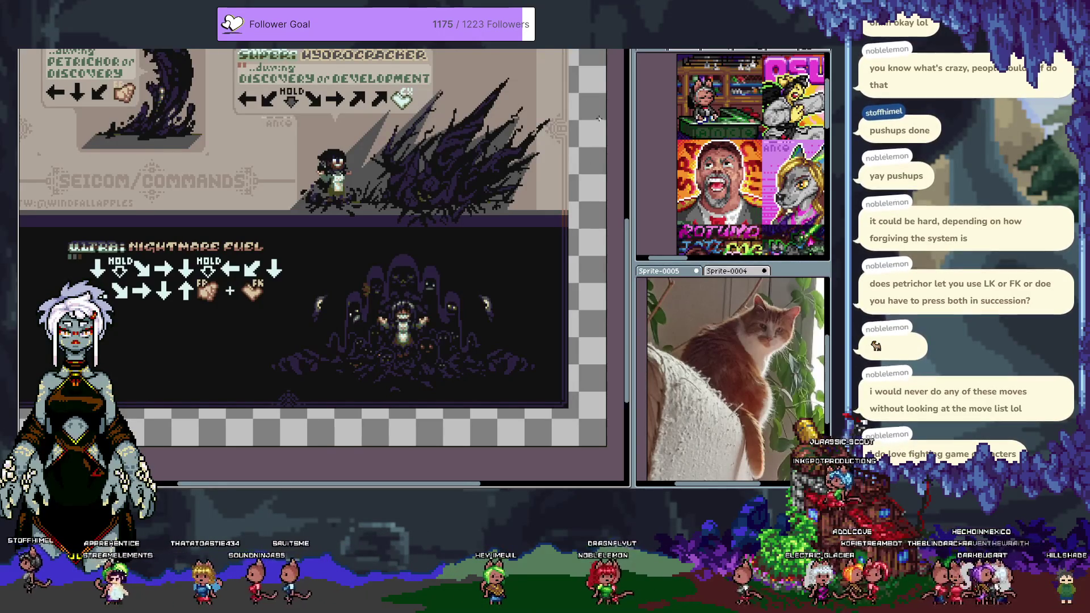
key(ctrl+f)
scroll(374, 290, down, 1)
key(space)
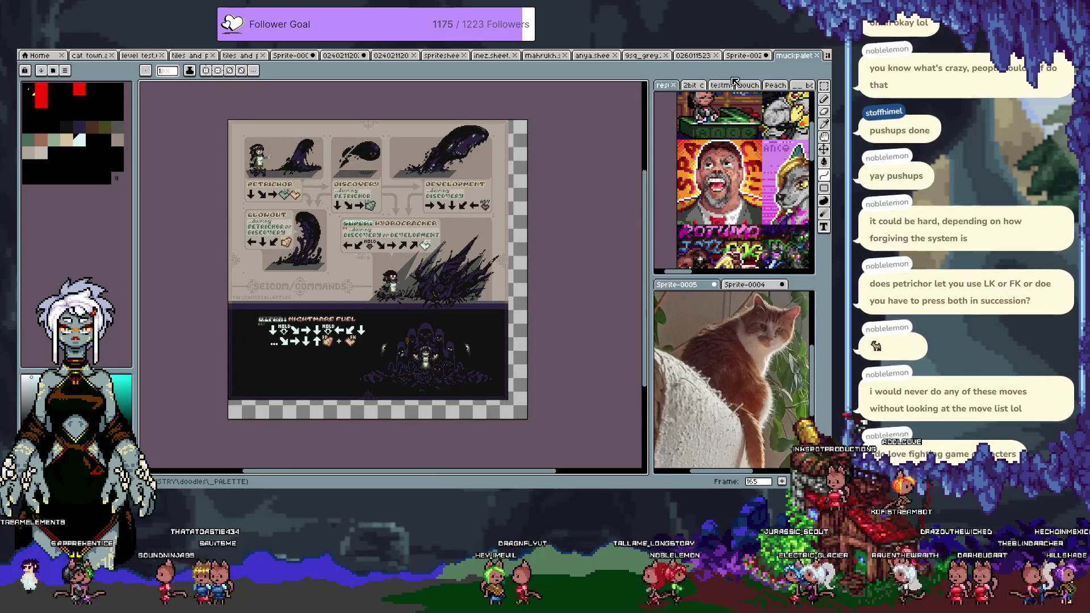
Step: Close the palette document, switch to the staircase sketch, and zoom in on the lower stairs
click(817, 55)
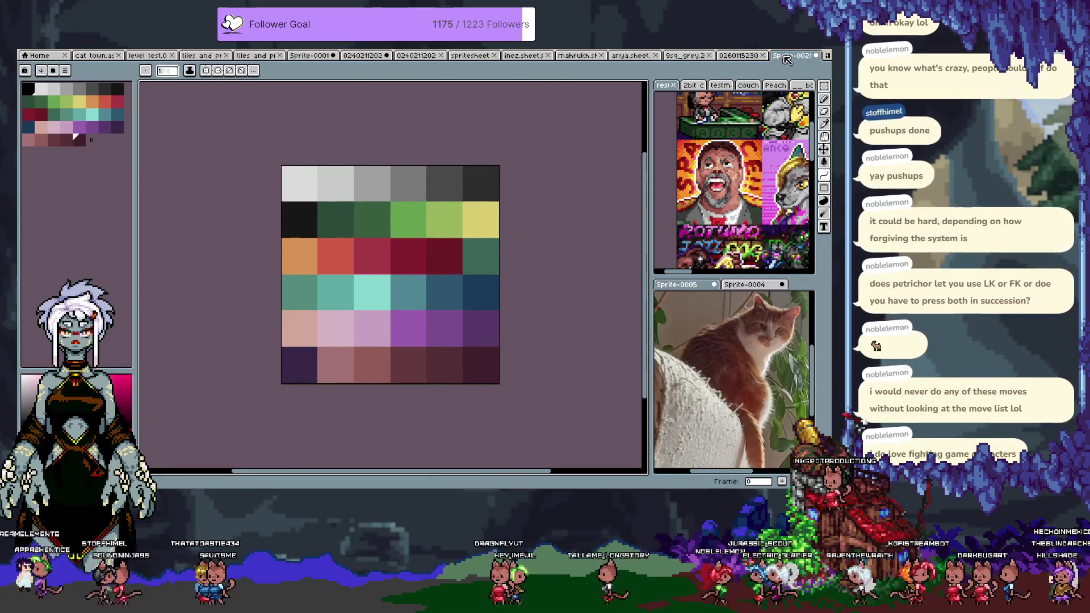
click(738, 55)
key(space)
key(space)
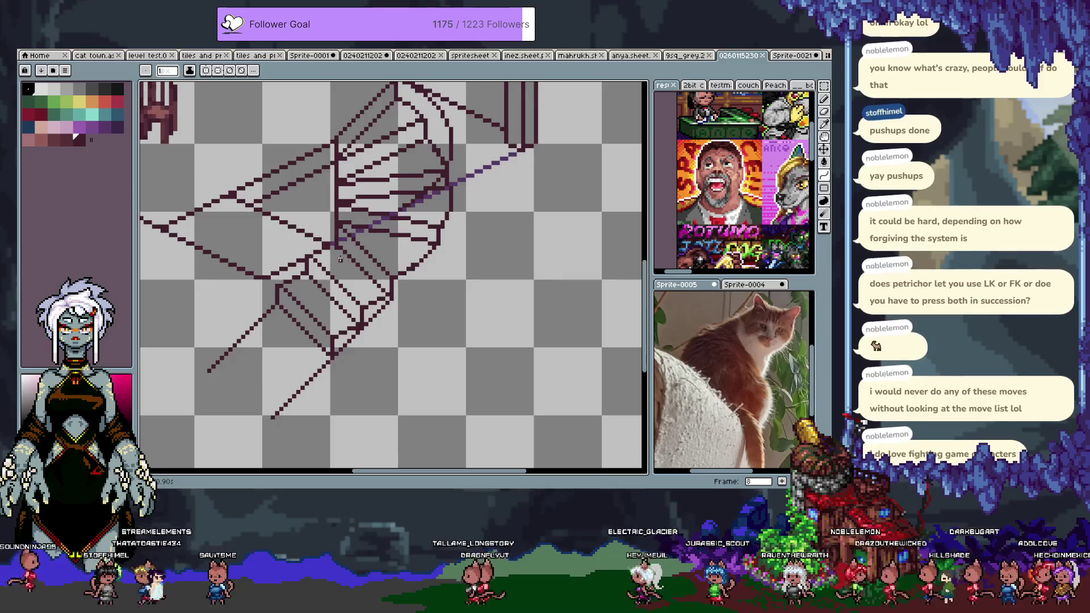
drag(392, 239, 418, 194)
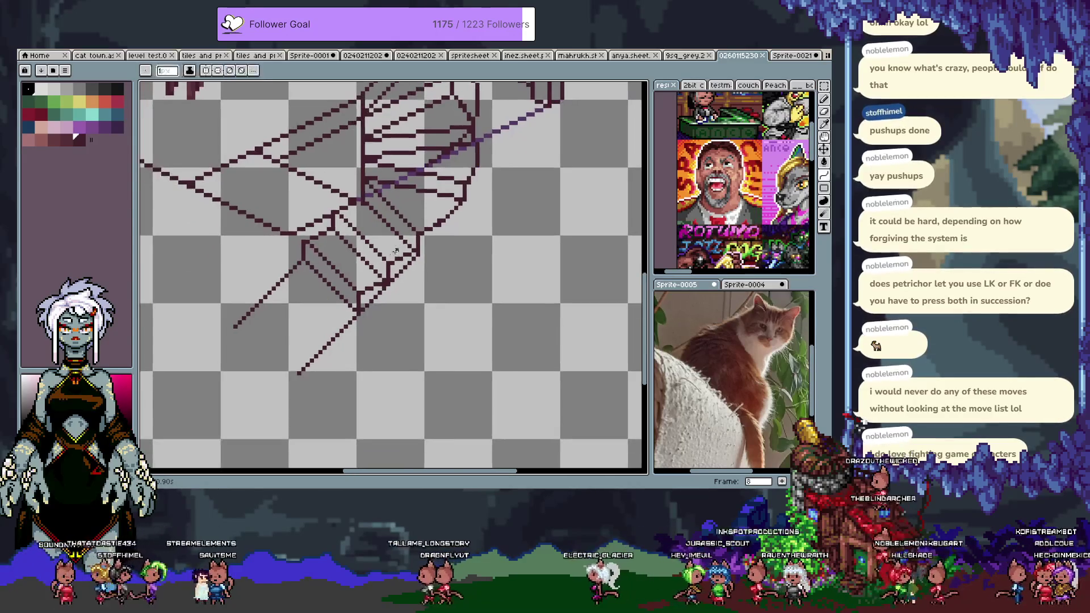
drag(342, 278, 391, 271)
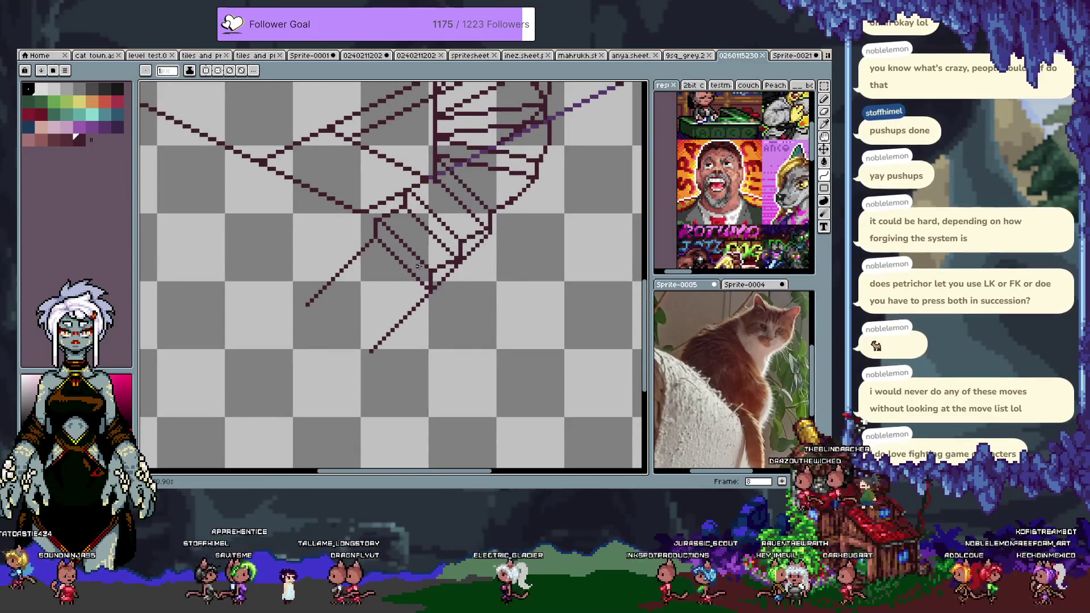
scroll(455, 256, up, 1)
scroll(476, 248, up, 1)
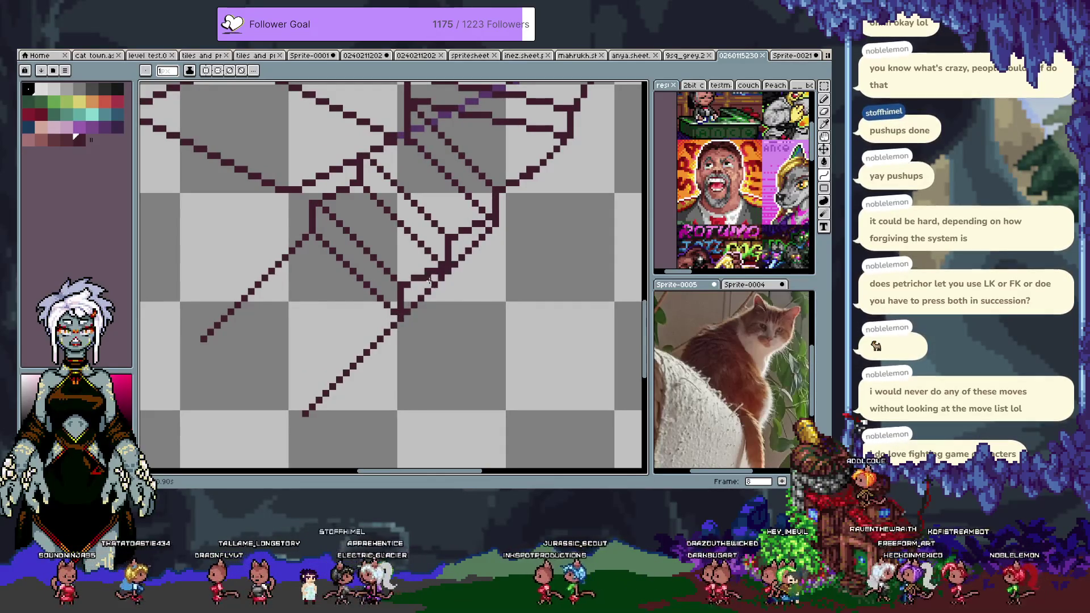
scroll(484, 264, up, 1)
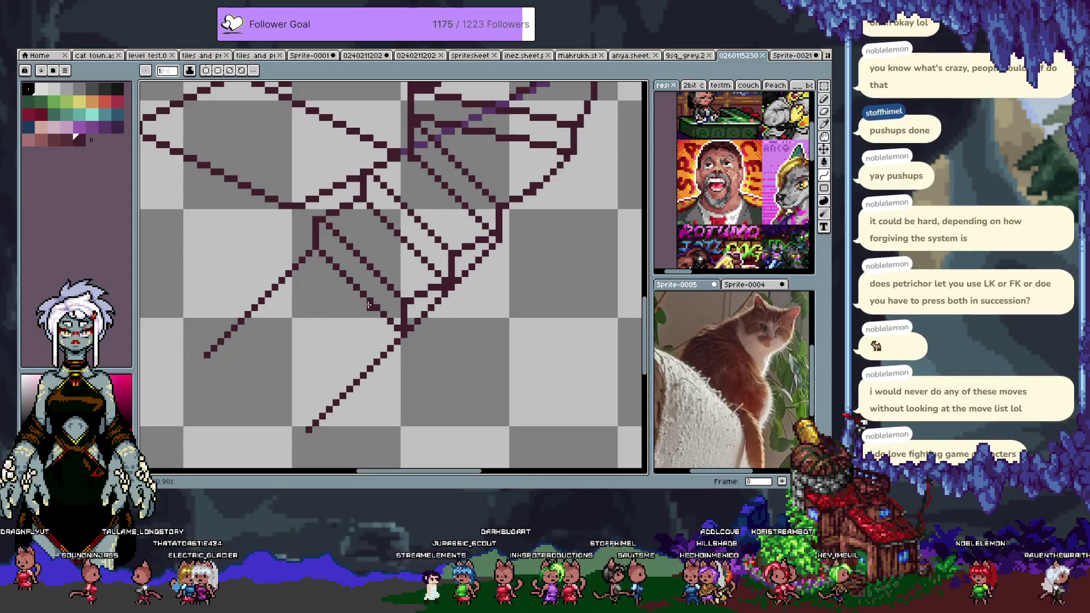
Step: Lasso the bottom stair steps, move them down and left, and erase a stray dark pixel
key(q)
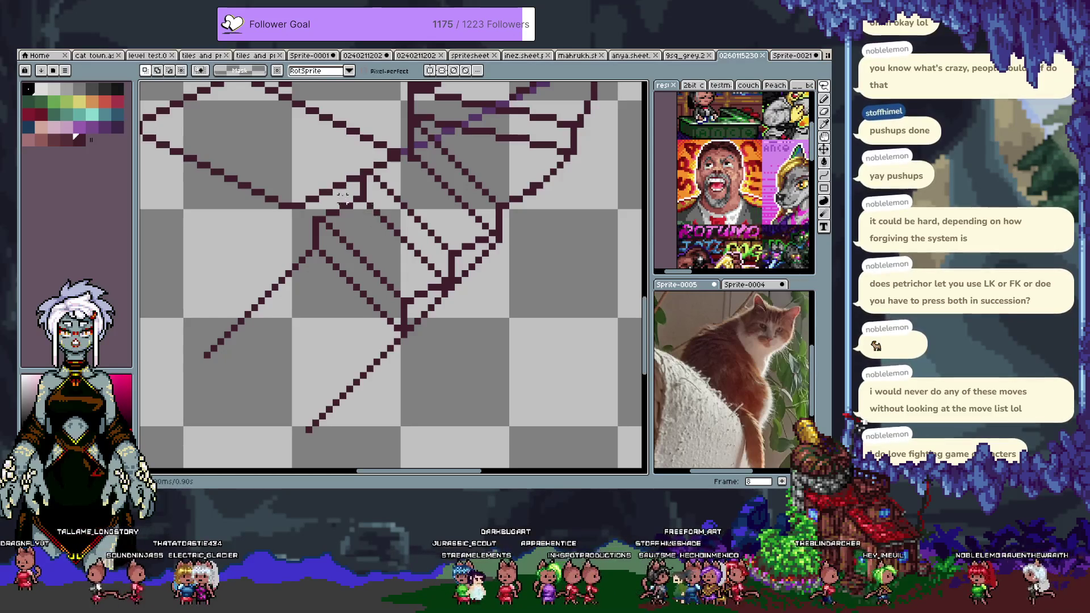
mouse_move(357, 197)
mouse_down()
mouse_move(415, 252)
mouse_move(443, 357)
mouse_move(244, 282)
mouse_move(261, 258)
mouse_up()
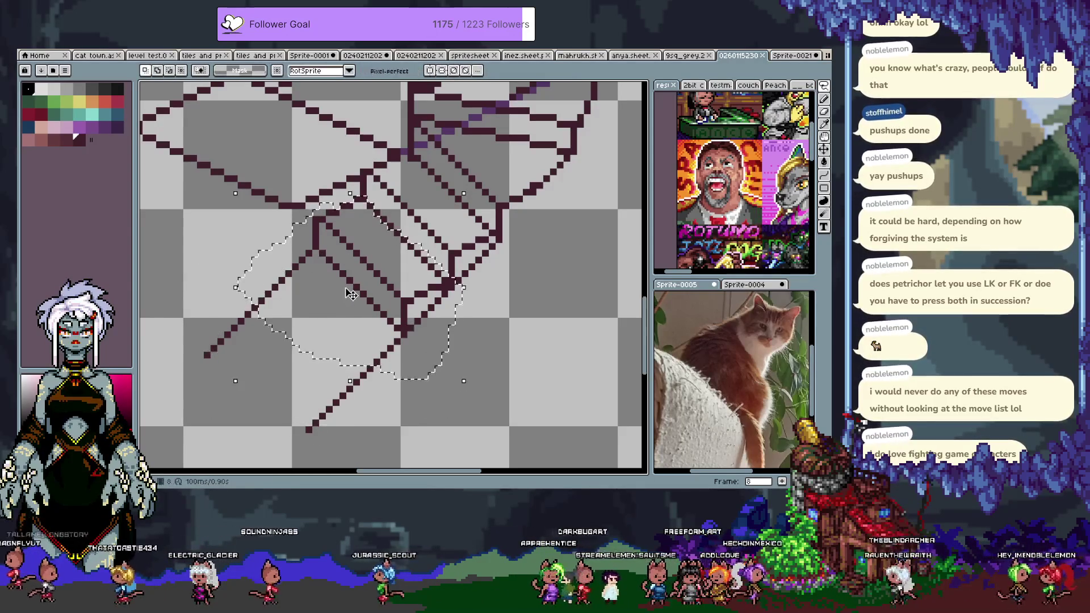
key(b)
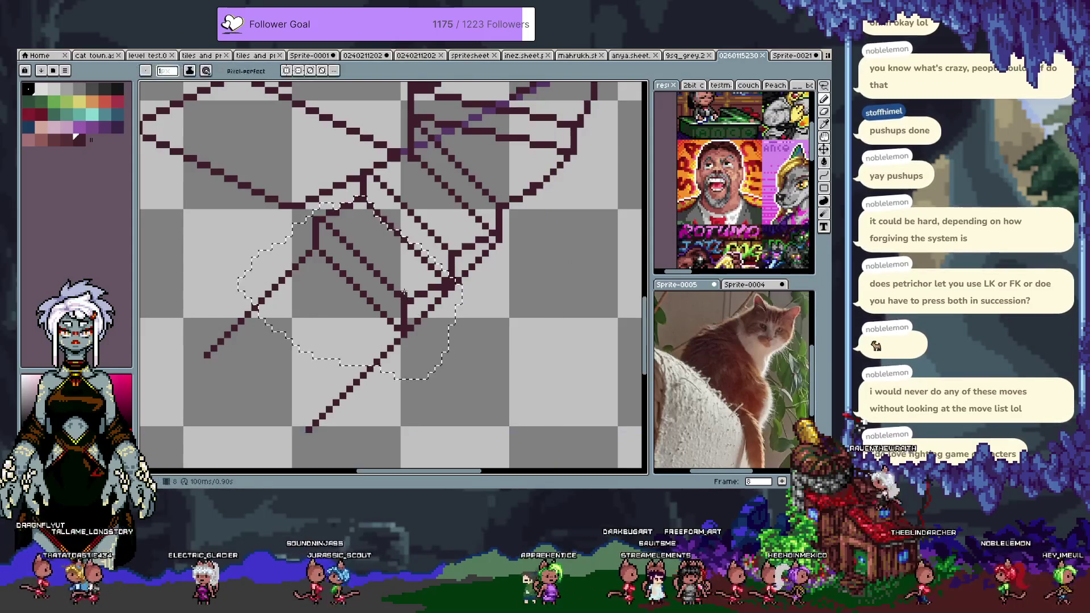
mouse_move(402, 285)
mouse_down()
mouse_move(338, 329)
mouse_move(342, 319)
mouse_move(353, 326)
mouse_up()
key(b)
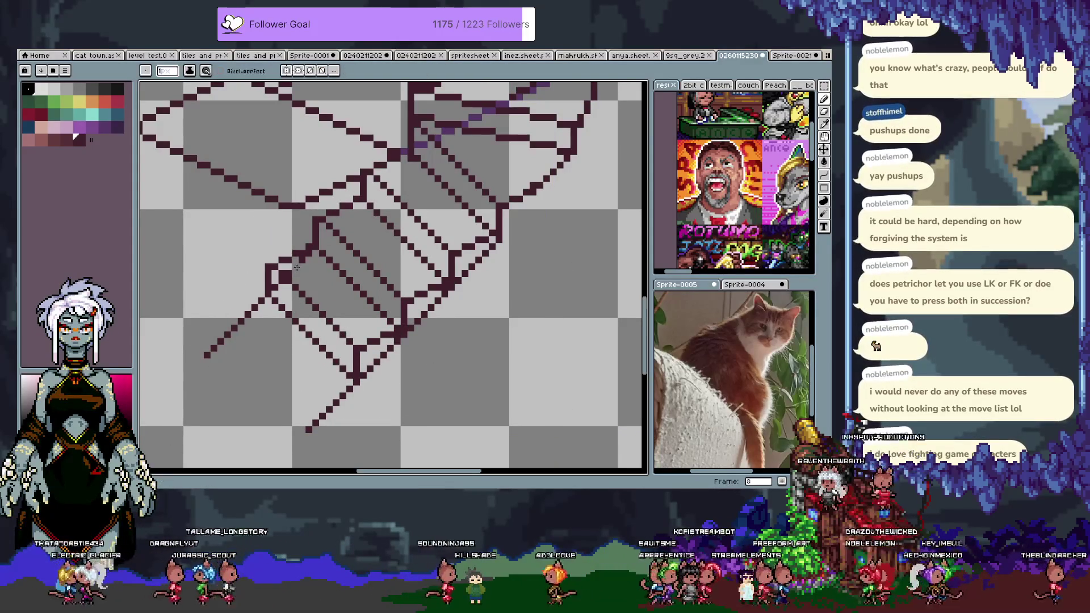
right_click(280, 281)
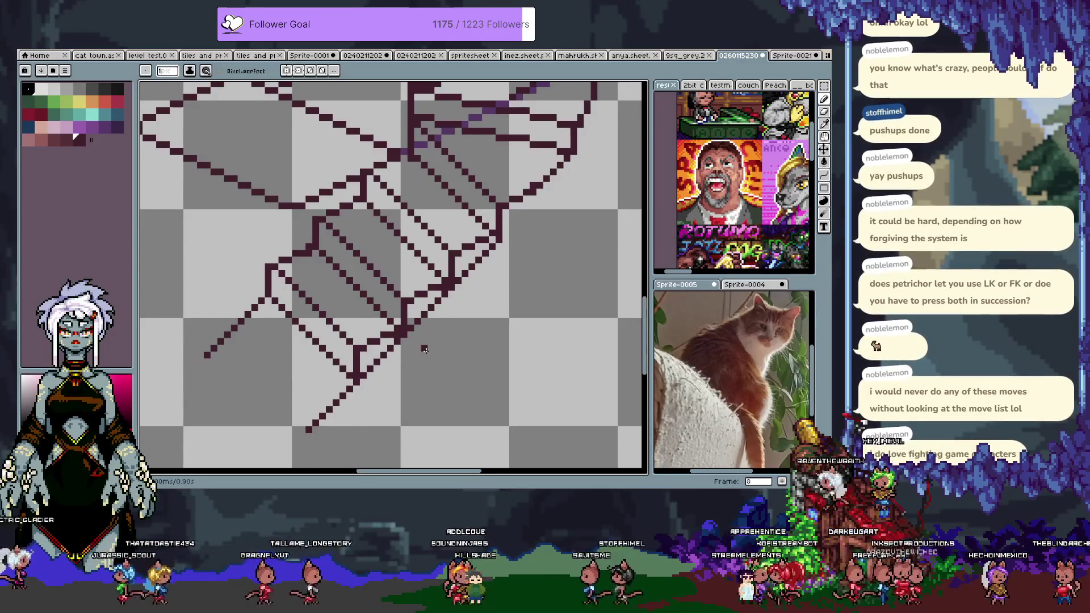
scroll(425, 349, down, 3)
scroll(481, 277, up, 3)
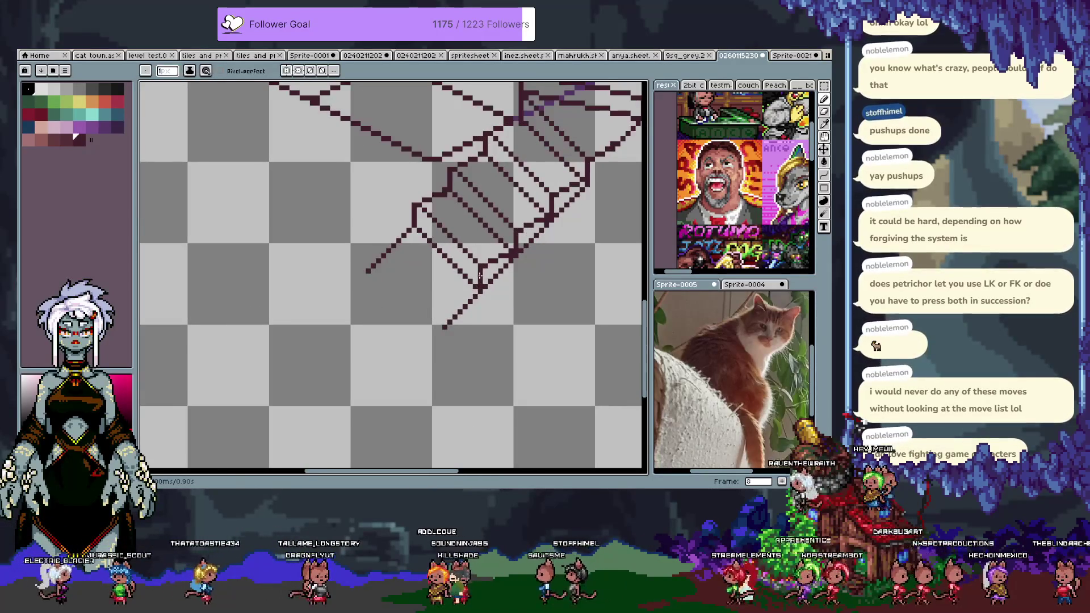
Step: Reselect the previous stair selection and try a move, undoing it
key(v)
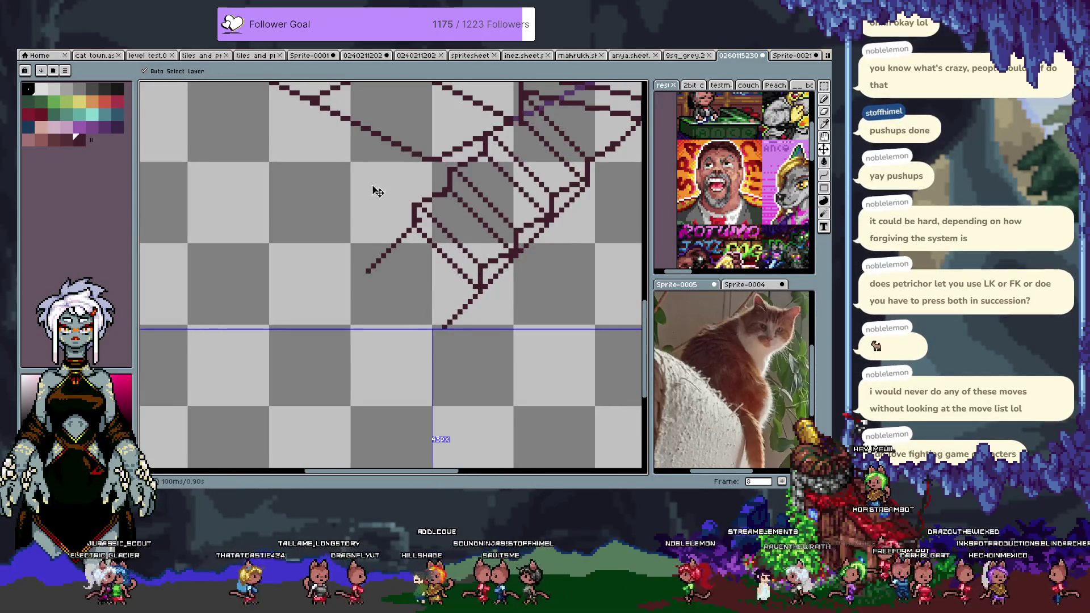
key(b)
click(155, 51)
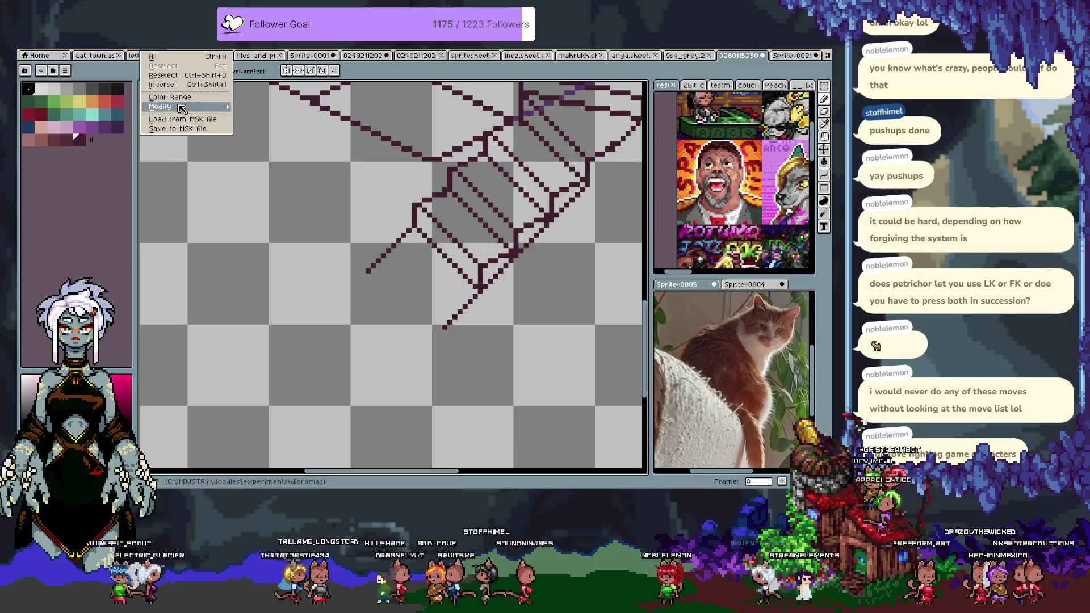
click(163, 75)
key(v)
drag(479, 244, 430, 281)
key(ctrl+z)
Step: Move the reselected steps further down-left, commit, and deselect
key(b)
mouse_move(464, 246)
mouse_down()
mouse_move(413, 307)
mouse_move(436, 283)
mouse_move(412, 324)
mouse_move(406, 318)
mouse_up()
key(Return)
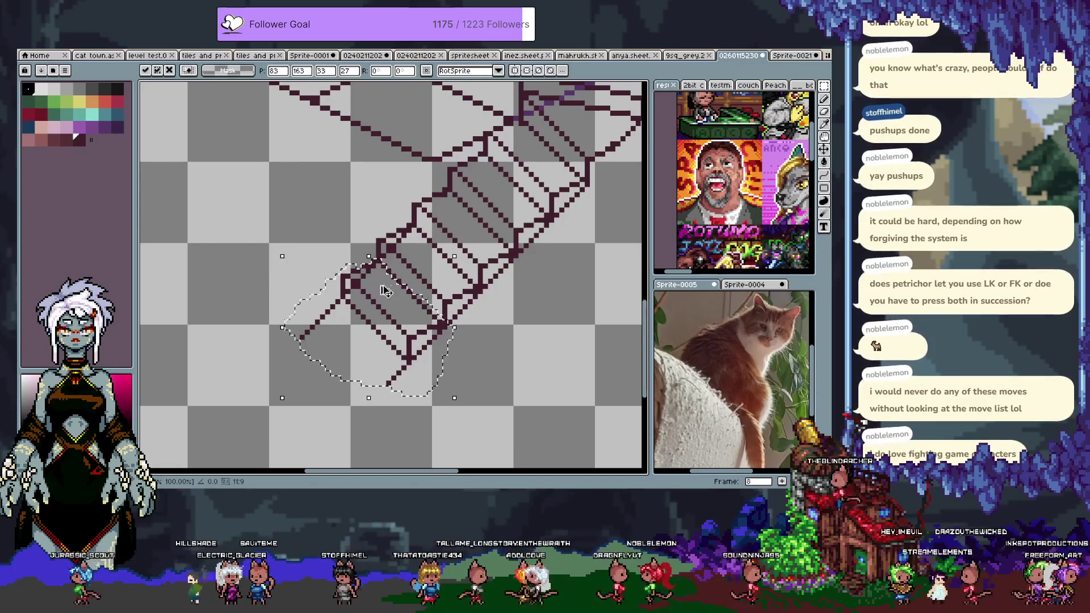
key(b)
key(ctrl+d)
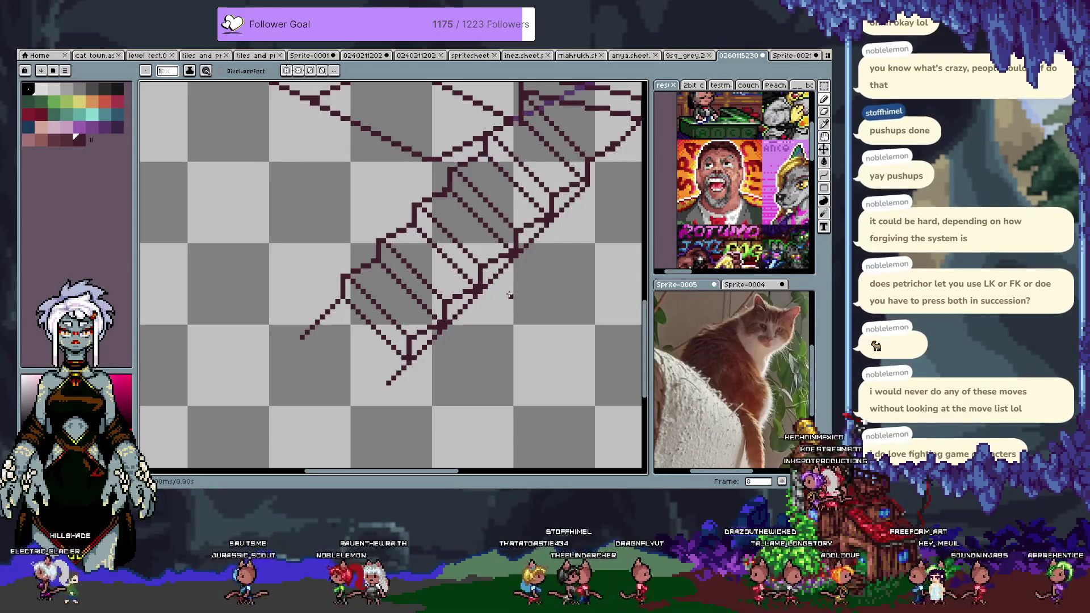
scroll(475, 283, down, 5)
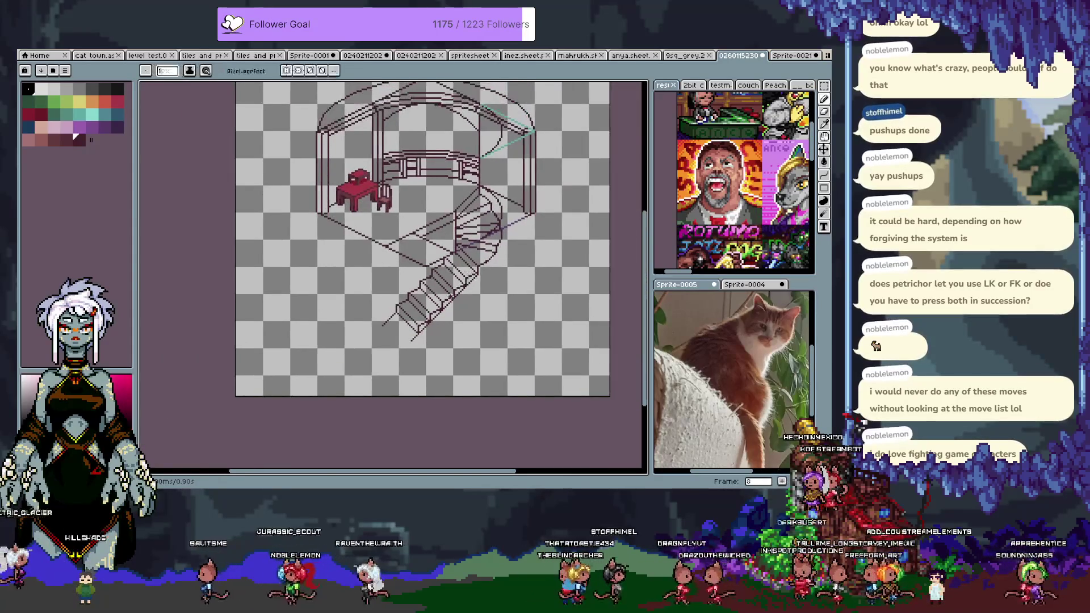
scroll(397, 317, up, 3)
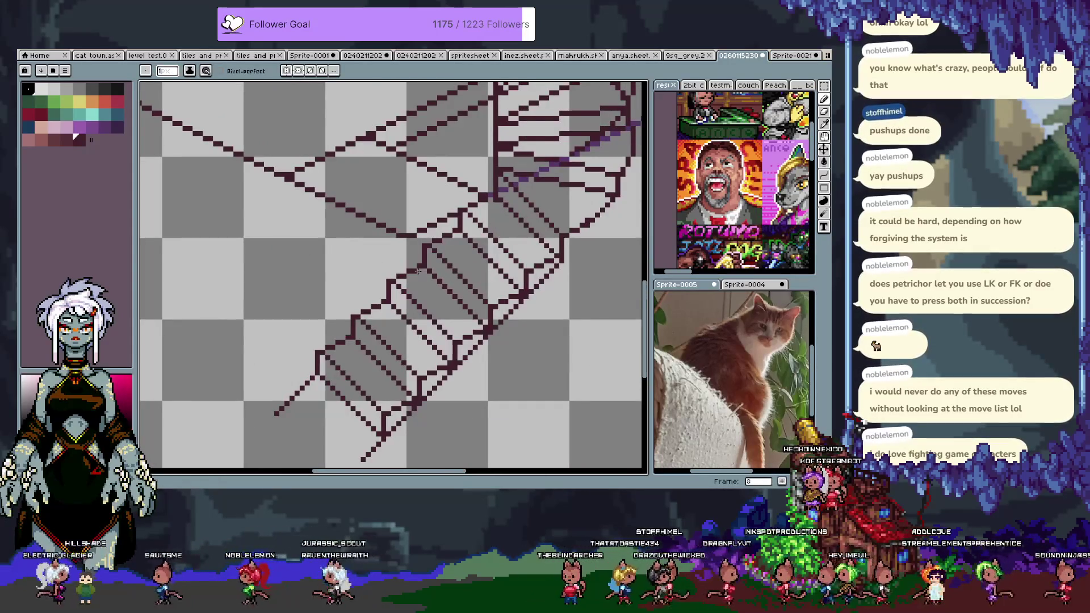
scroll(396, 317, down, 2)
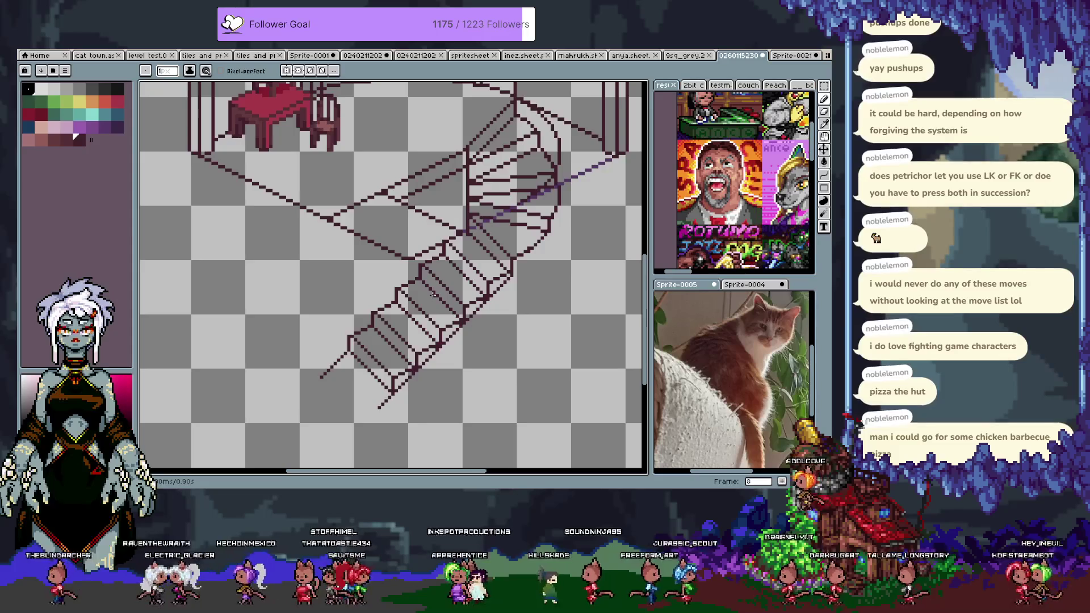
scroll(392, 328, down, 5)
Step: Zoom out to the whole diorama, pick the Move tool, and show the layers timeline
scroll(389, 330, up, 2)
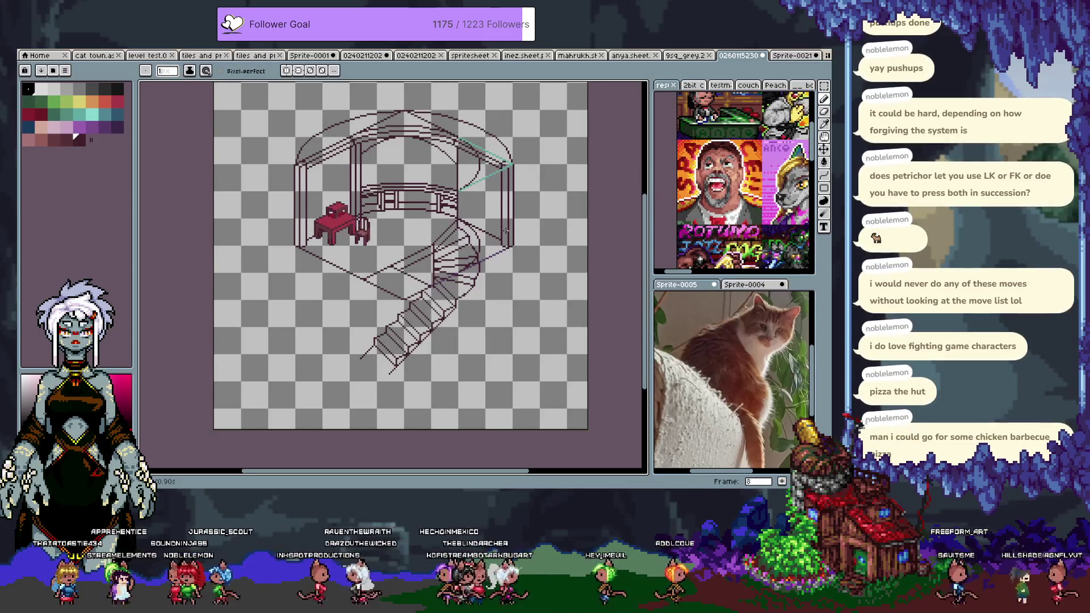
key(v)
key(Tab)
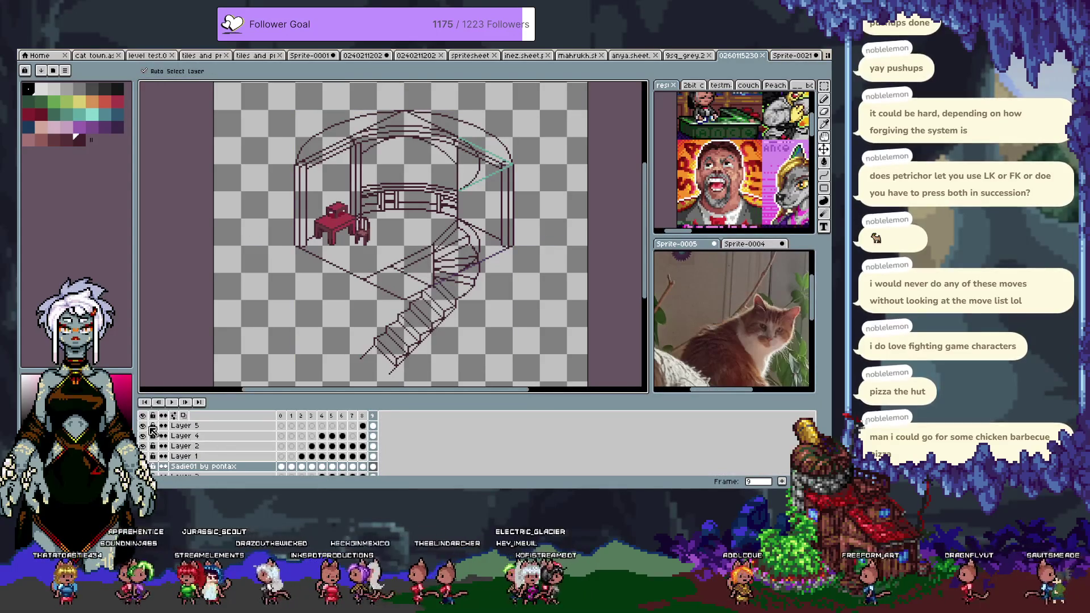
Step: Hide the timeline and zoom and pan to the curved wall near the teal lines
key(b)
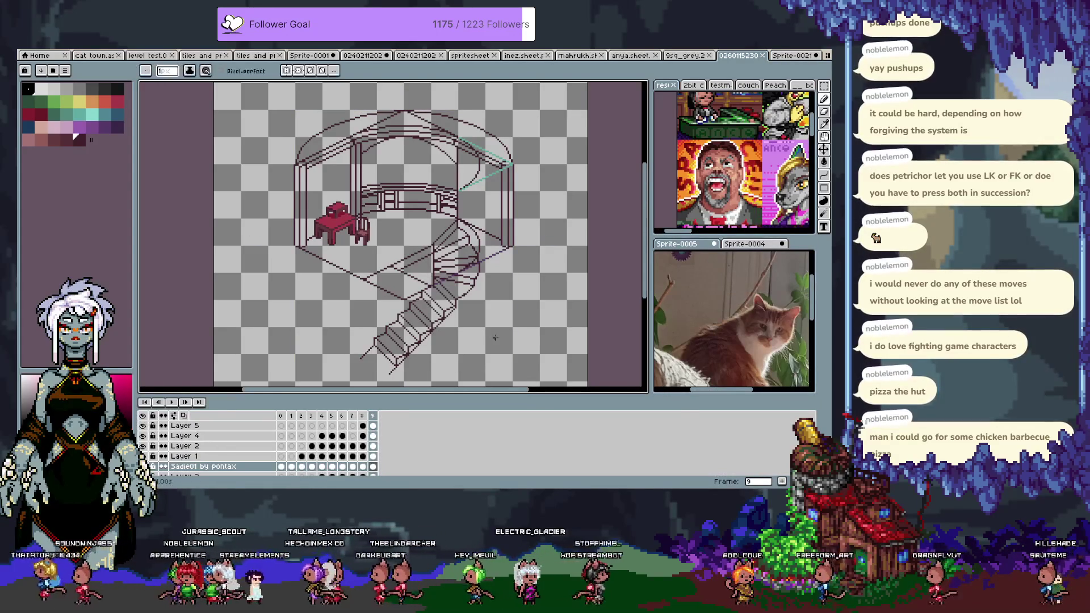
key(Tab)
scroll(478, 172, up, 1)
scroll(477, 172, up, 1)
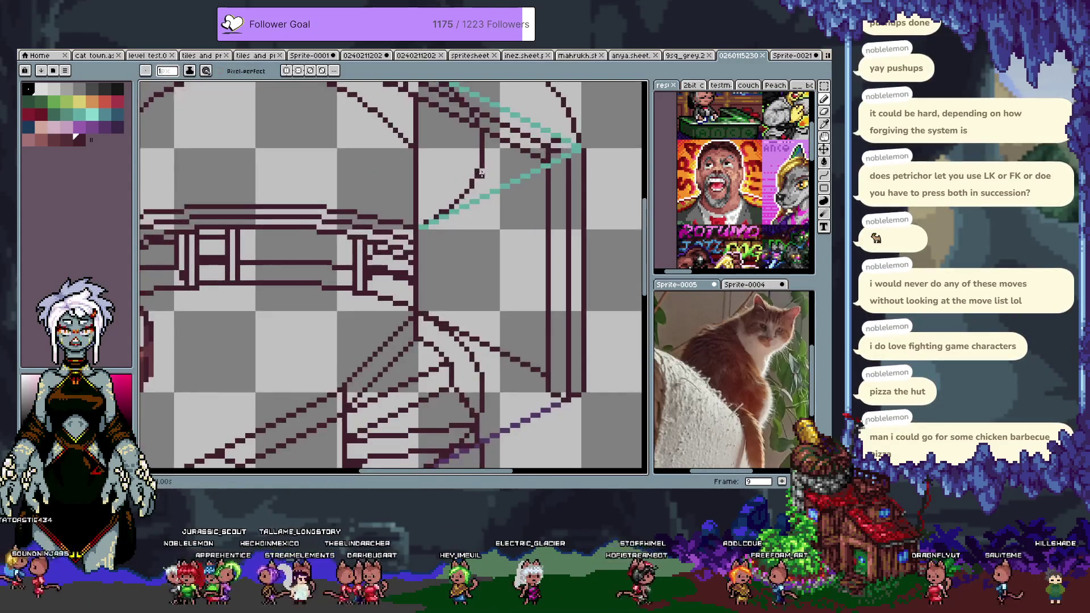
key(h)
drag(481, 173, 503, 254)
Step: Magic-wand a dark line and deselect, then erase part of the inner wall line and undo it
key(w)
click(464, 196)
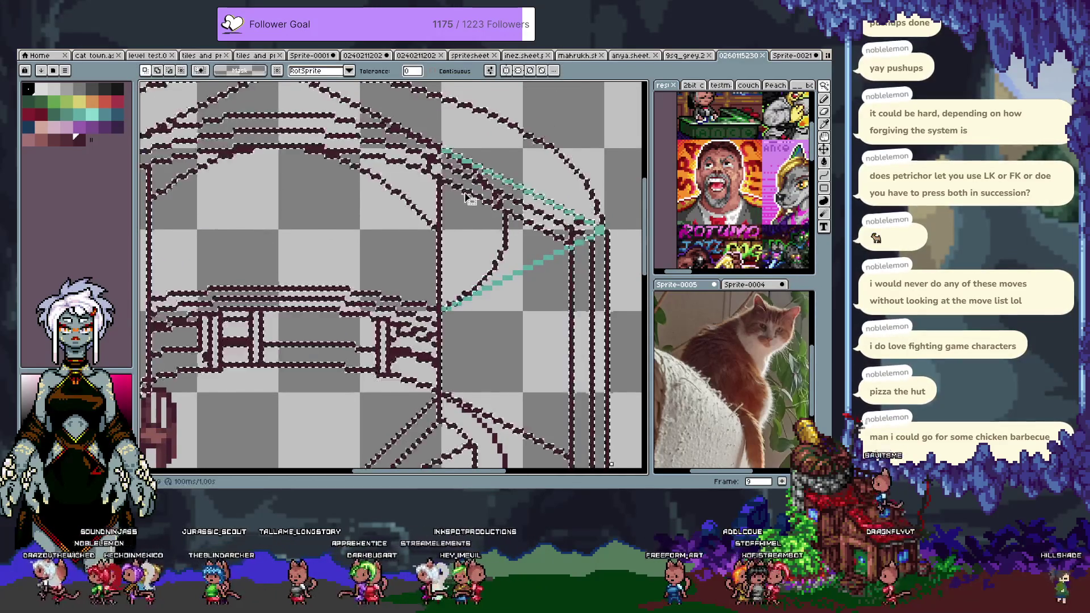
key(ctrl+d)
key(b)
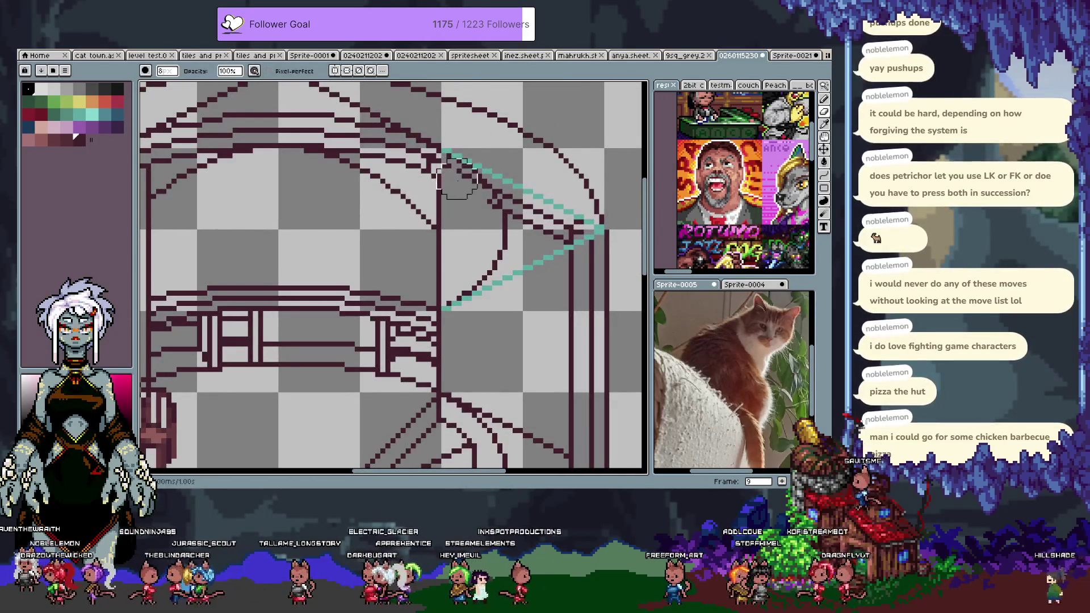
mouse_move(487, 200)
mouse_down()
mouse_move(538, 237)
mouse_move(518, 199)
mouse_up()
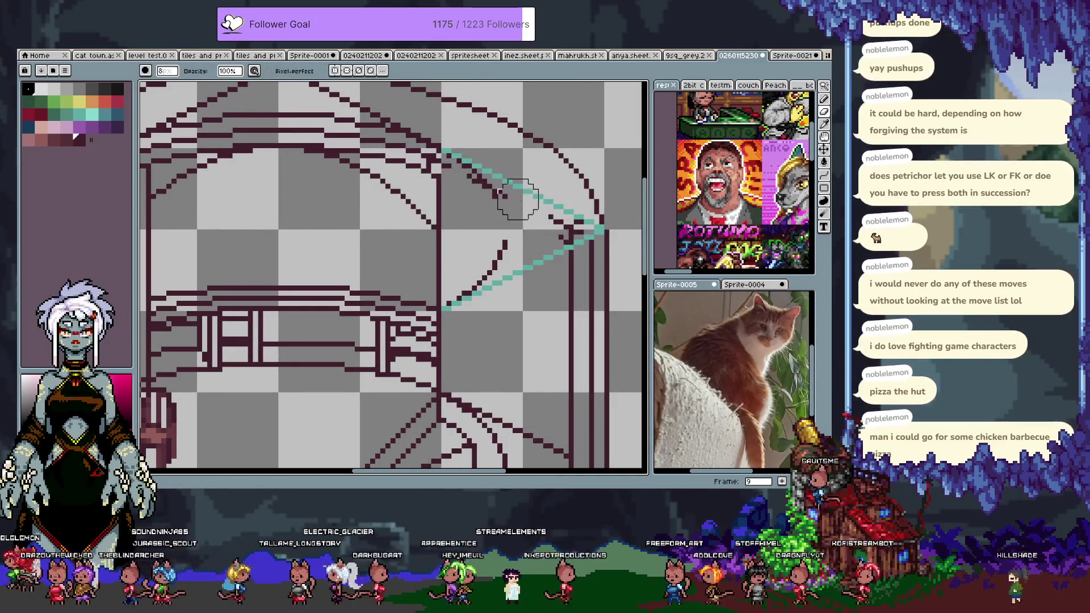
key(ctrl+z)
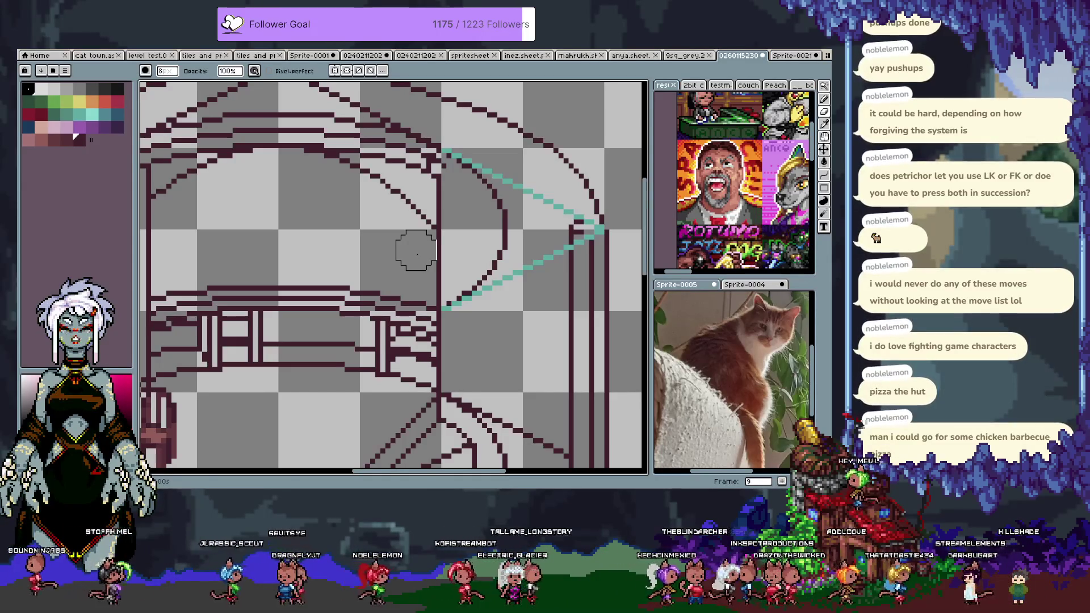
Step: Bring the lower wall and stairs into view and draw the wall's curved edge
key(i)
key(b)
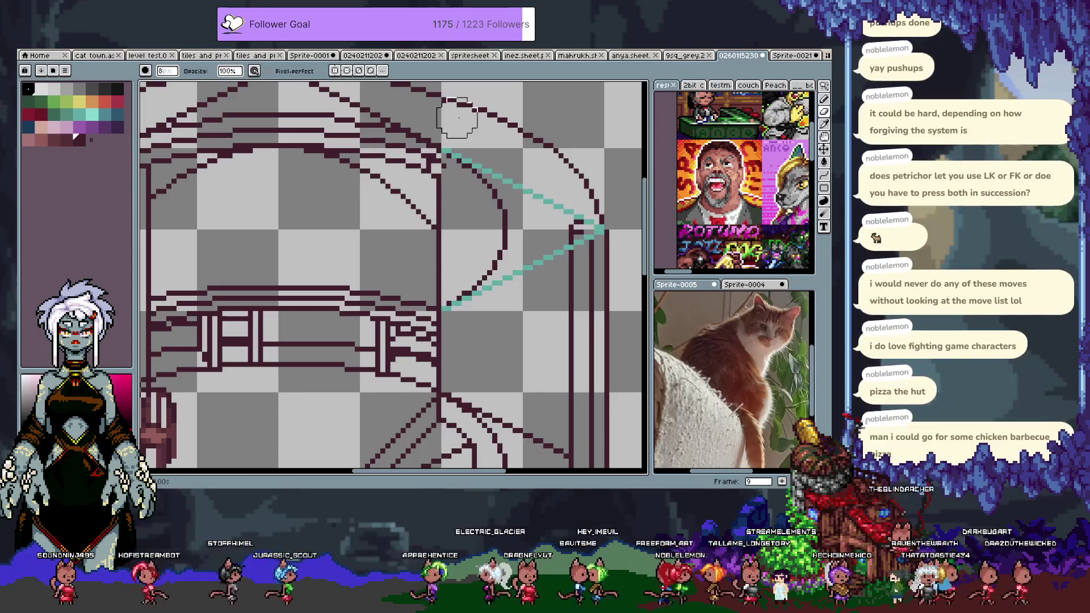
scroll(432, 238, down, 2)
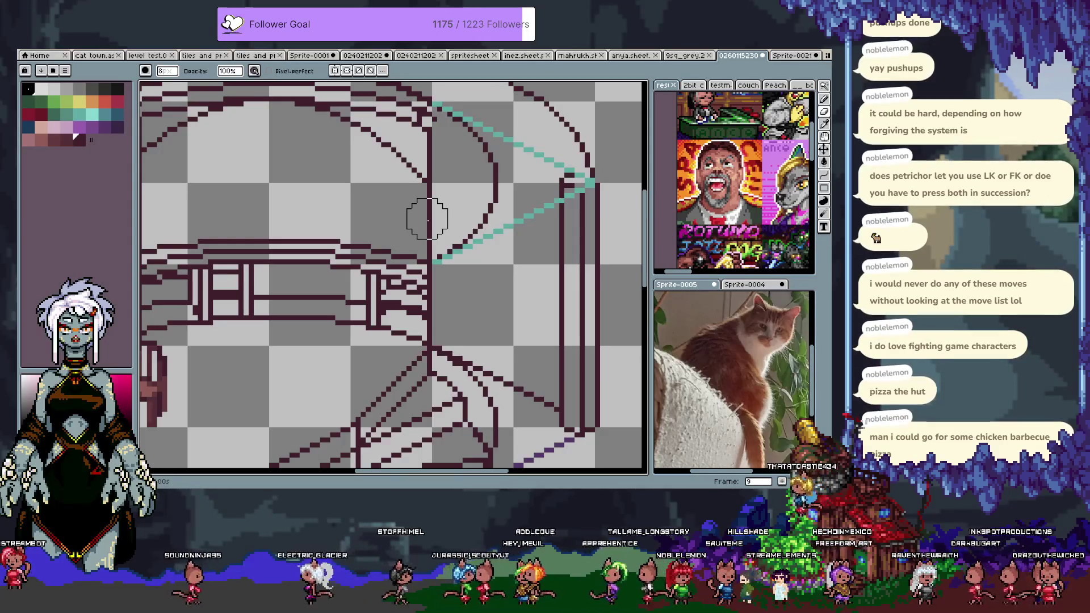
scroll(427, 216, up, 3)
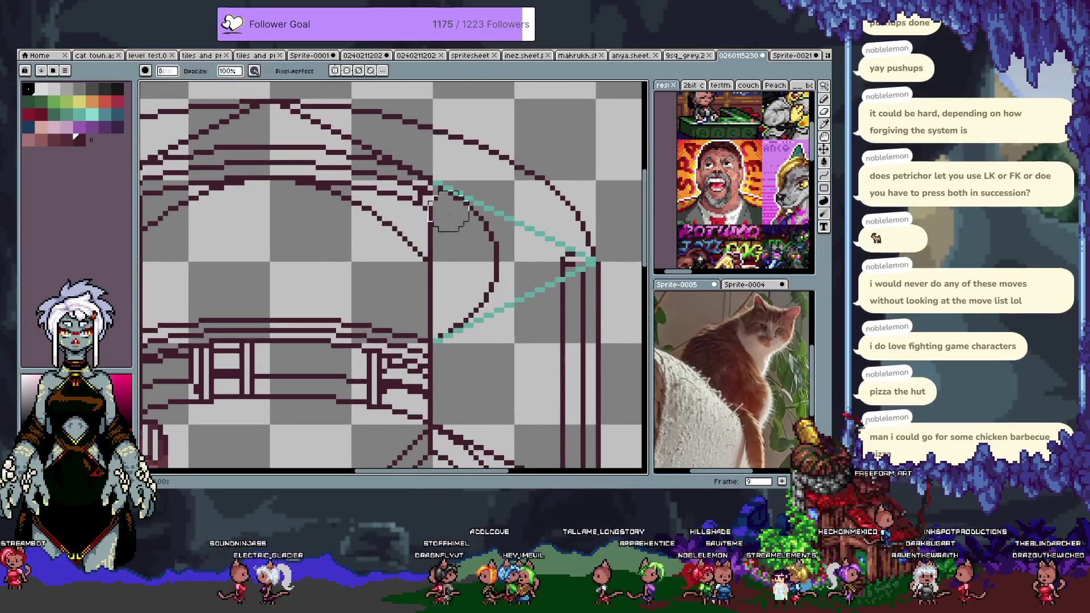
mouse_move(419, 265)
mouse_down()
mouse_move(415, 253)
mouse_move(437, 244)
mouse_move(359, 211)
mouse_up()
key(space)
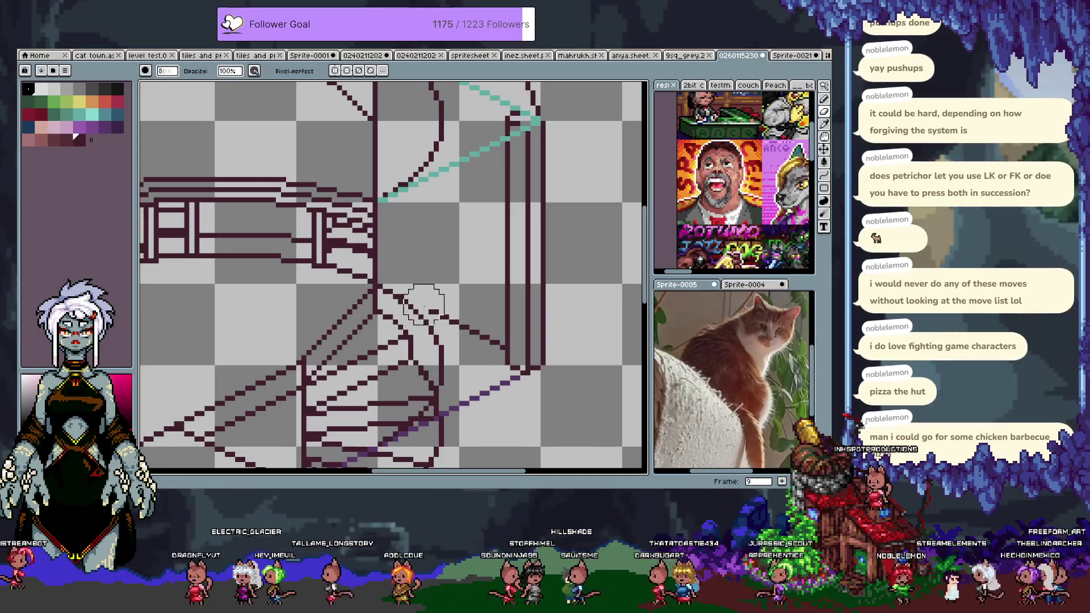
mouse_move(473, 235)
mouse_down()
mouse_move(475, 329)
mouse_move(471, 267)
mouse_move(463, 316)
mouse_up()
Step: On the next frame, erase the two inner vertical wall lines, then pick a new palette colour
key(Right)
mouse_move(517, 187)
mouse_down()
mouse_move(528, 220)
mouse_move(521, 392)
mouse_move(499, 196)
mouse_up()
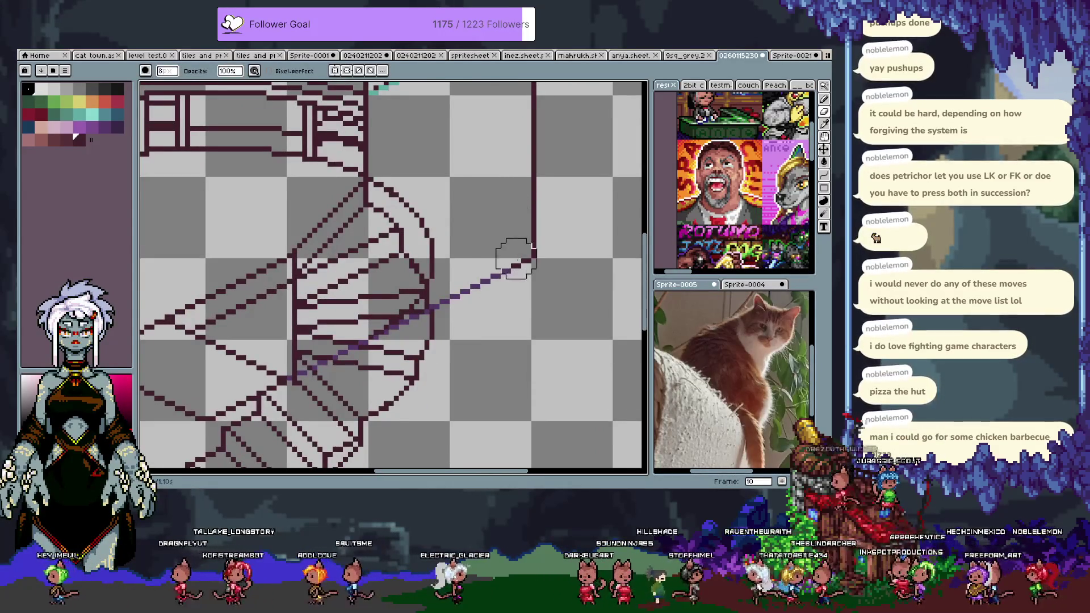
drag(386, 139, 446, 292)
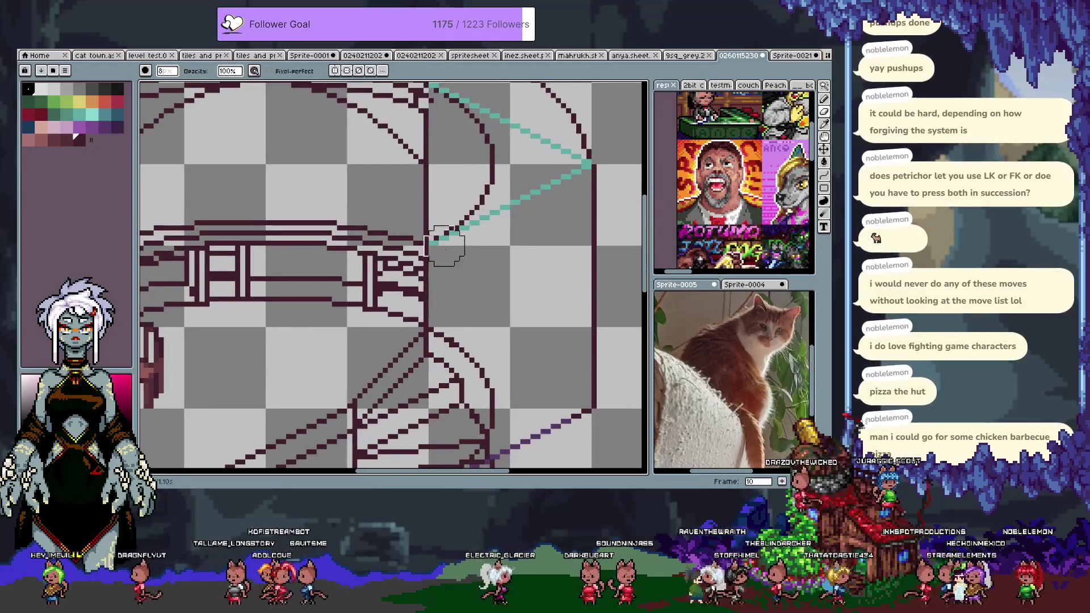
click(97, 94)
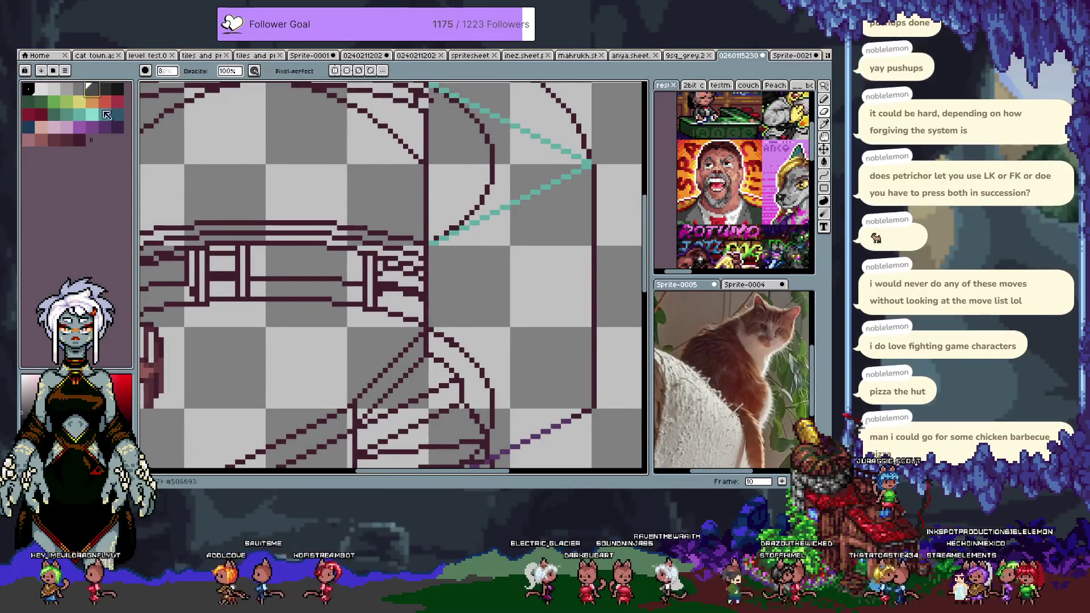
Step: Show the layers list, zoom out, turn off Layer 5's visibility, and hide the timeline again
key(Tab)
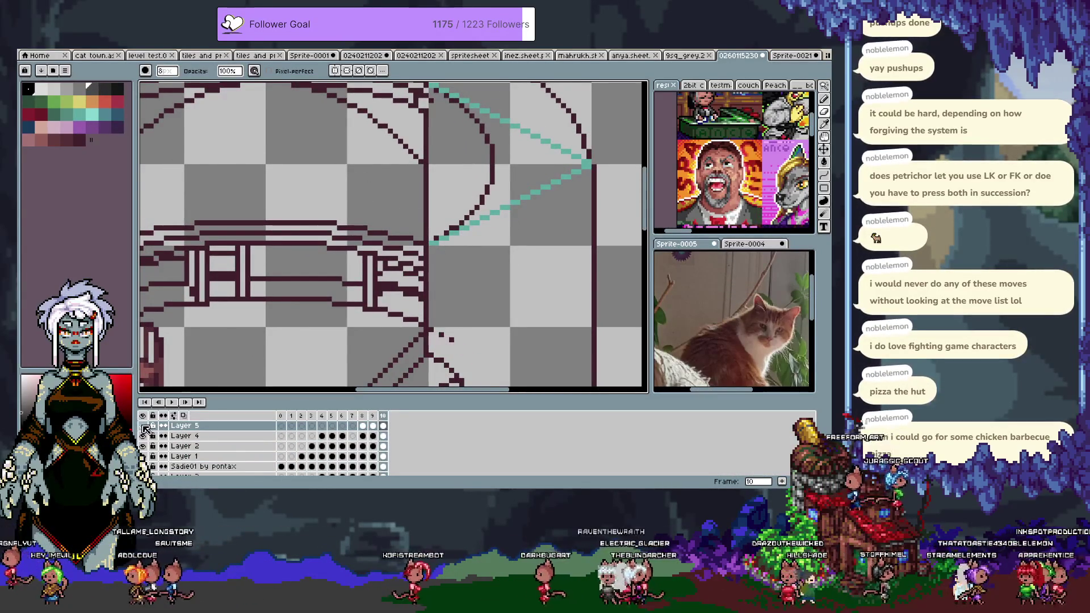
key(minus)
key(minus)
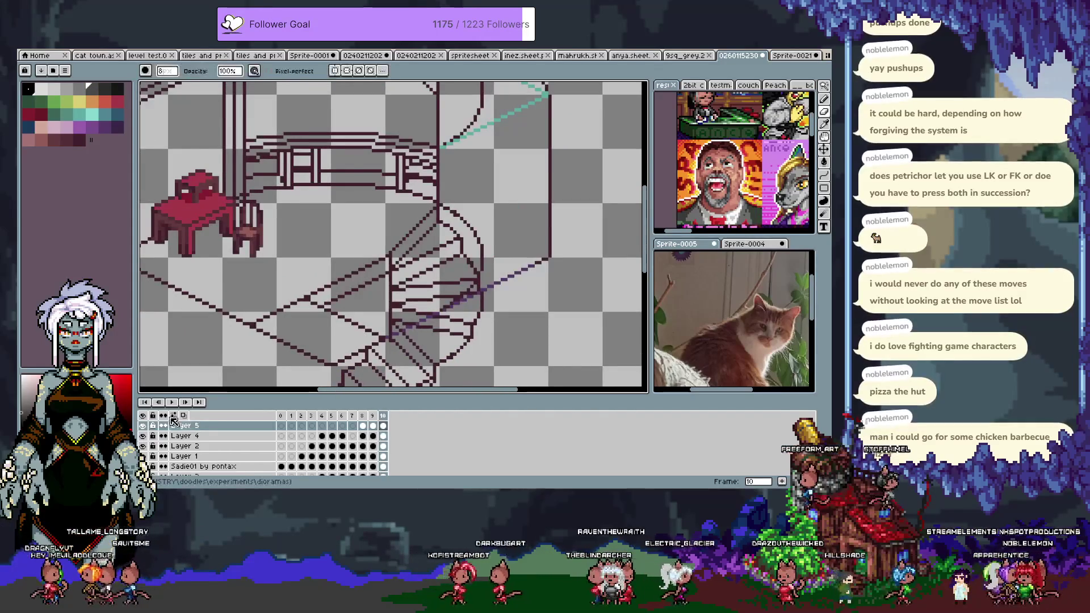
click(144, 425)
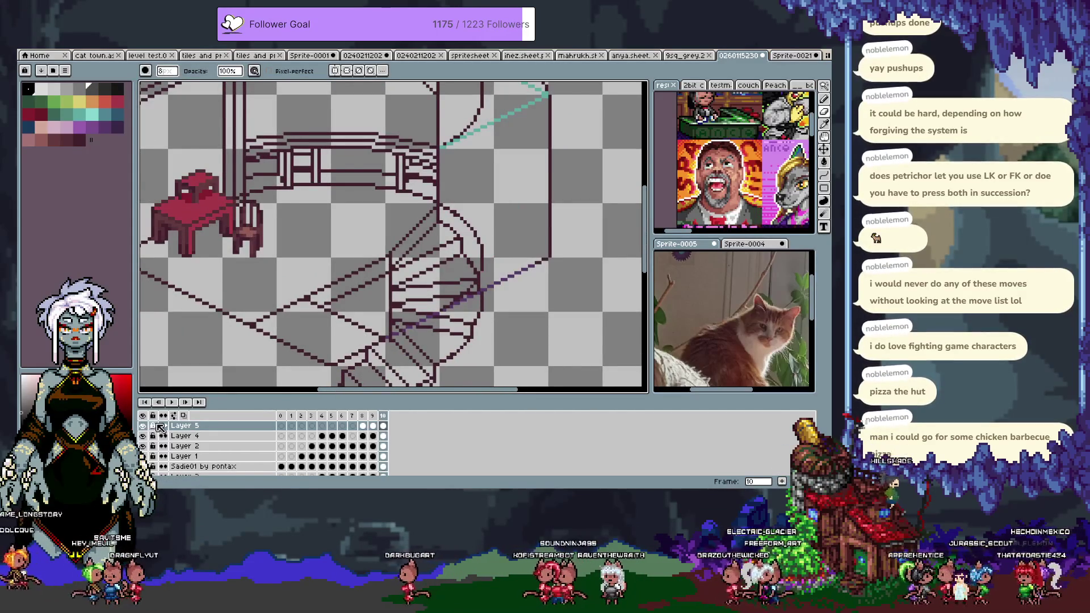
key(Tab)
scroll(488, 341, up, 5)
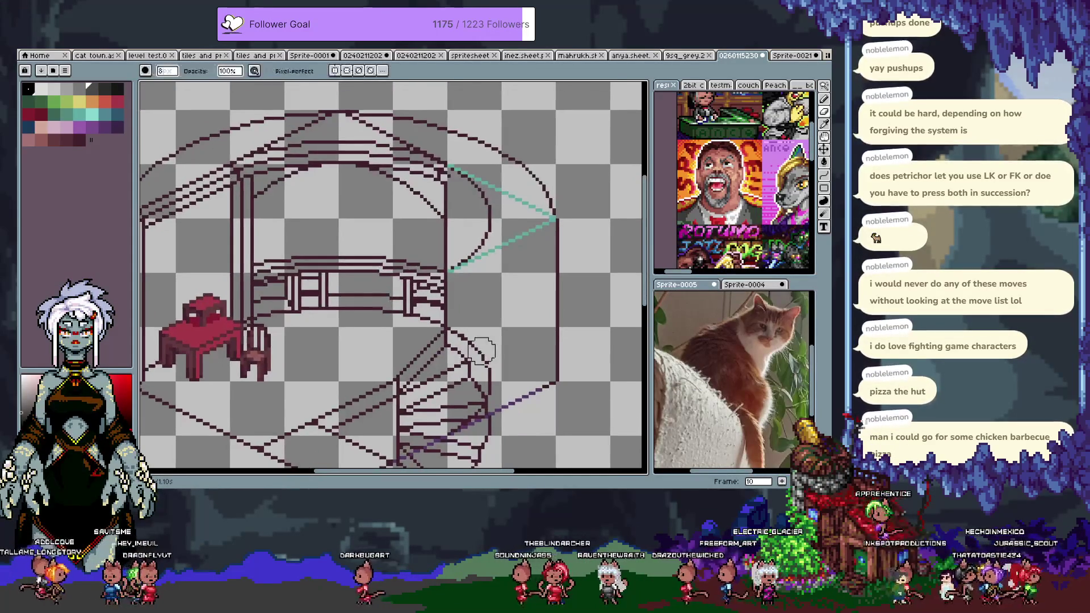
scroll(482, 350, down, 1)
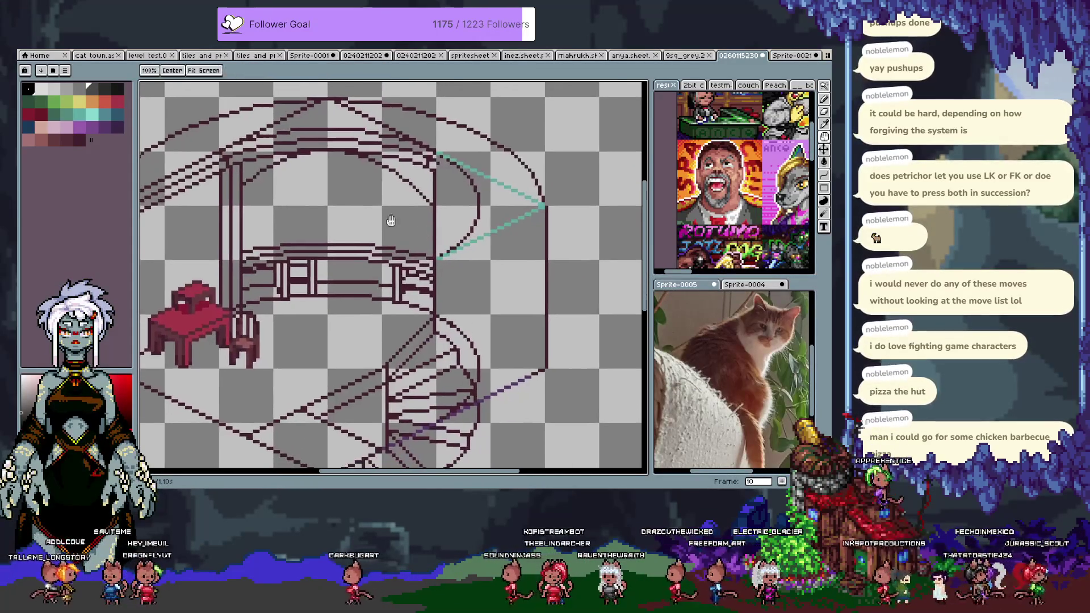
click(79, 89)
key(e)
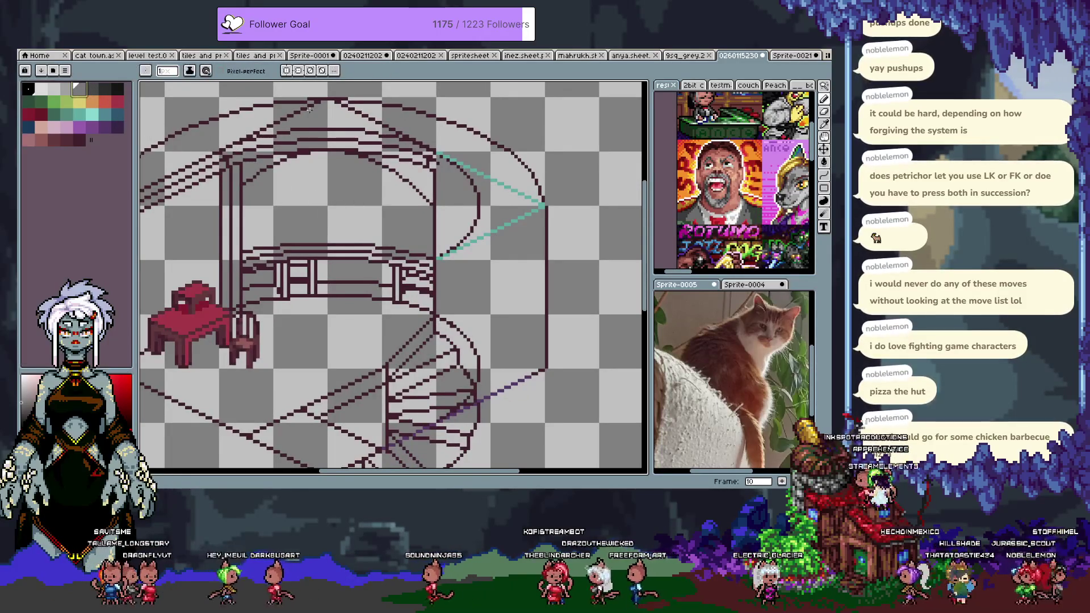
click(168, 71)
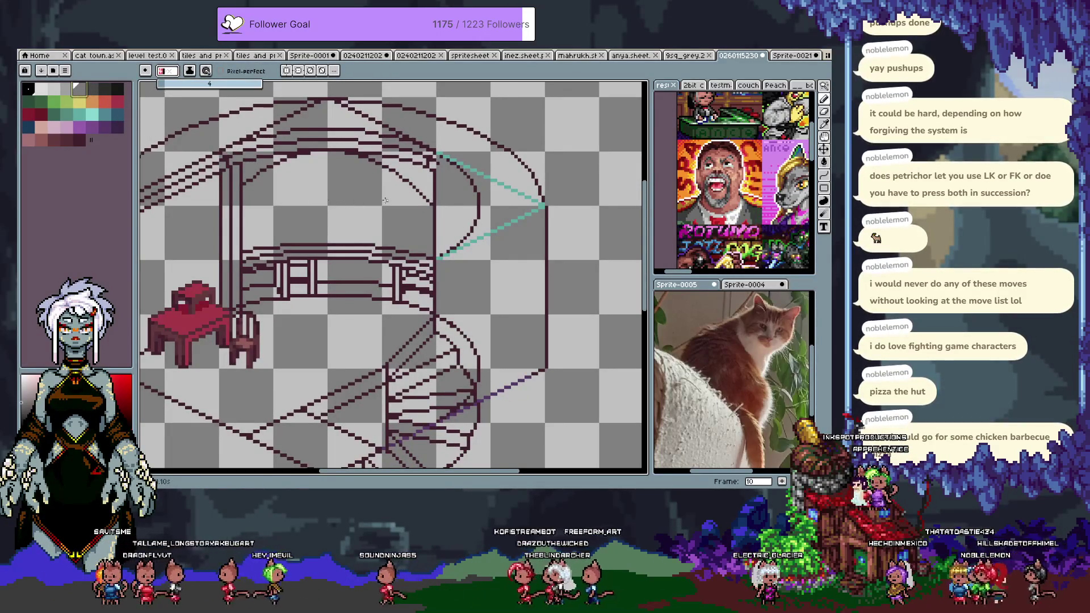
click(444, 167)
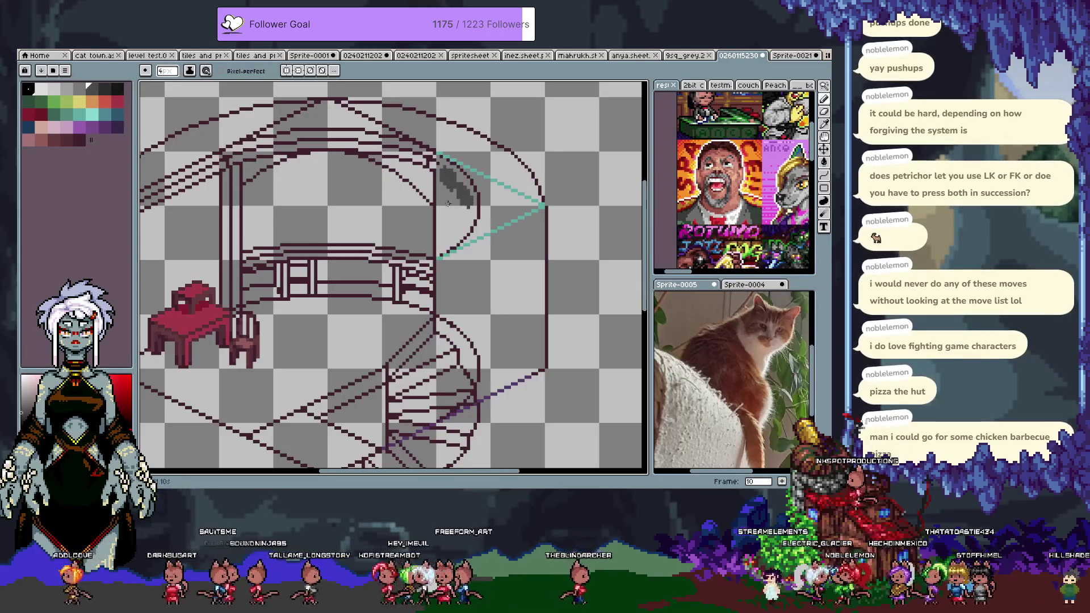
drag(452, 219, 442, 220)
key(ctrl+z)
key(ctrl+z)
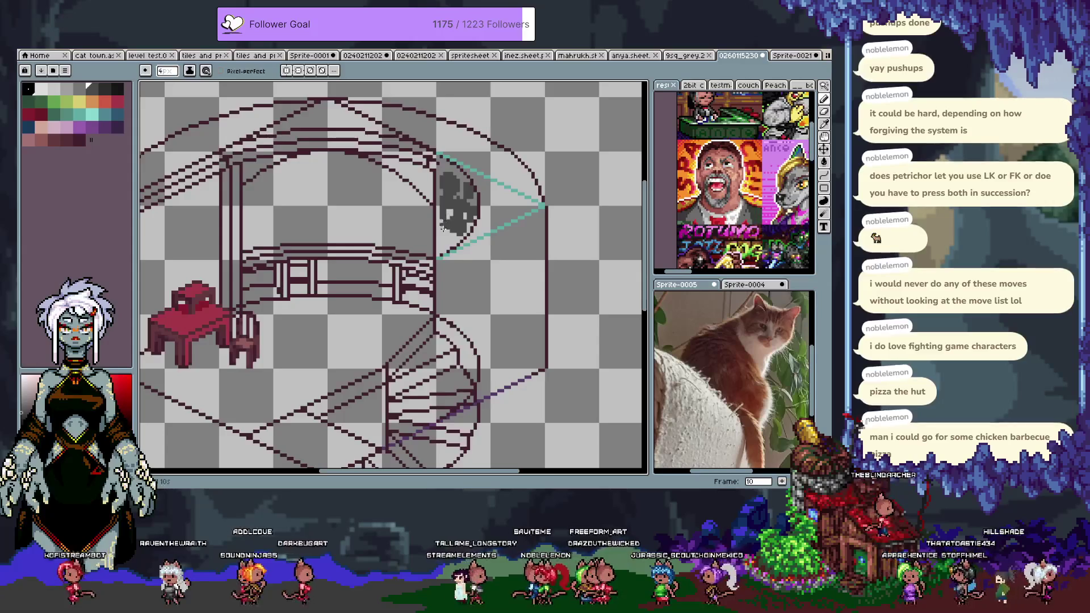
drag(453, 232, 447, 259)
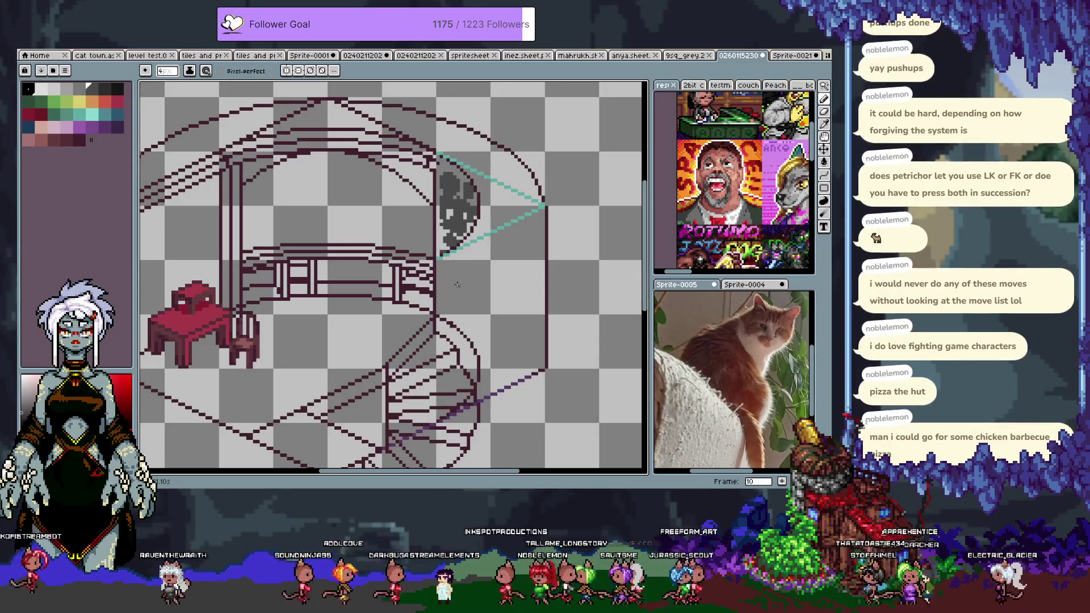
scroll(447, 235, up, 1)
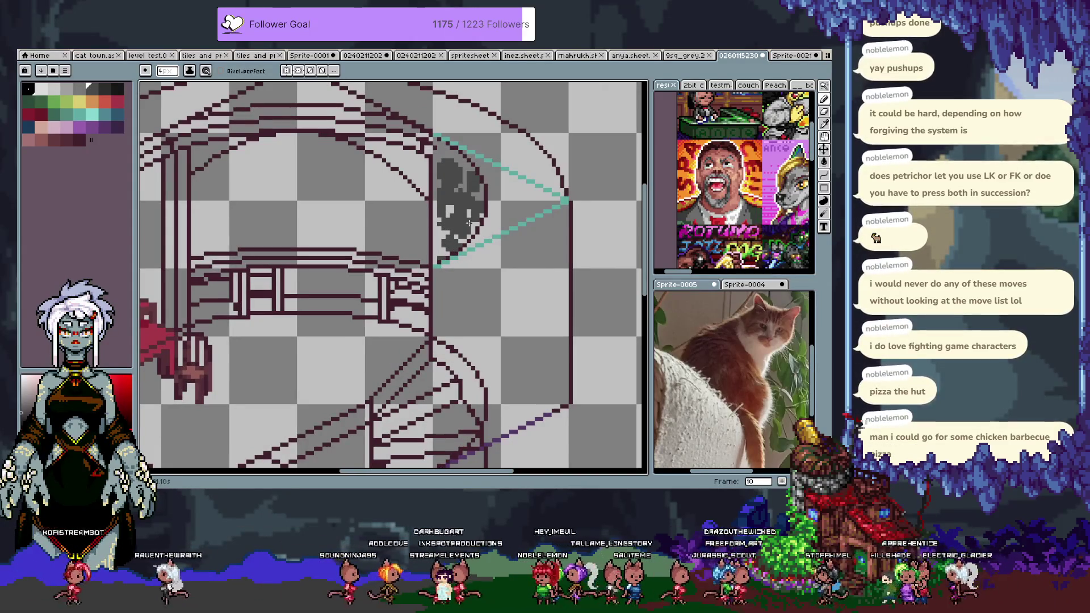
key(v)
key(ctrl+z)
key(ctrl+z)
key(ctrl+z)
key(ctrl+z)
key(ctrl+z)
key(b)
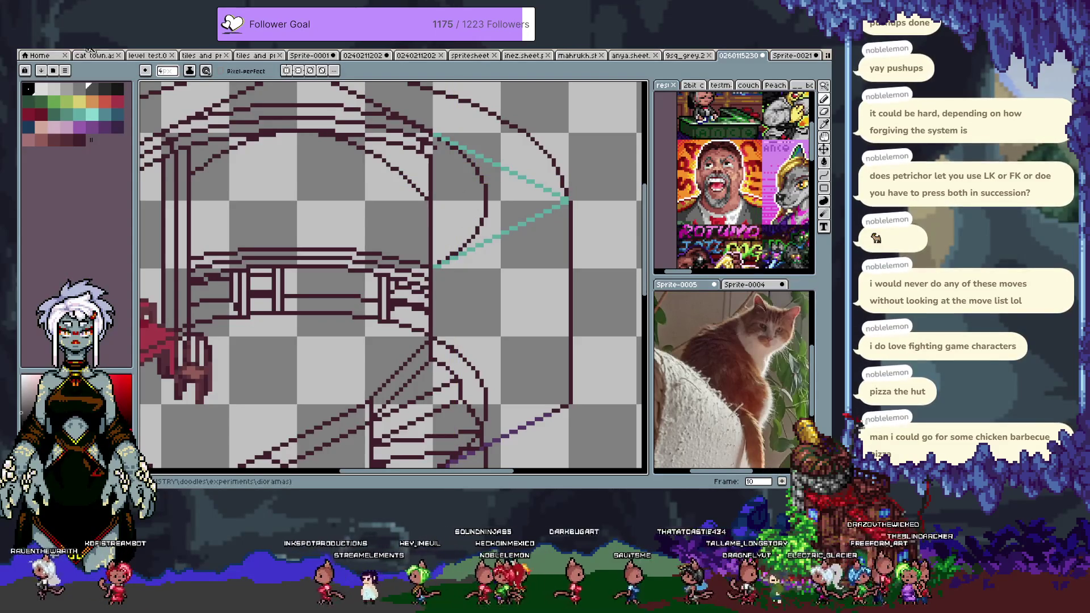
Step: Open doodles2.ase from the doodles > experiments > style study subfolder
click(27, 44)
click(39, 71)
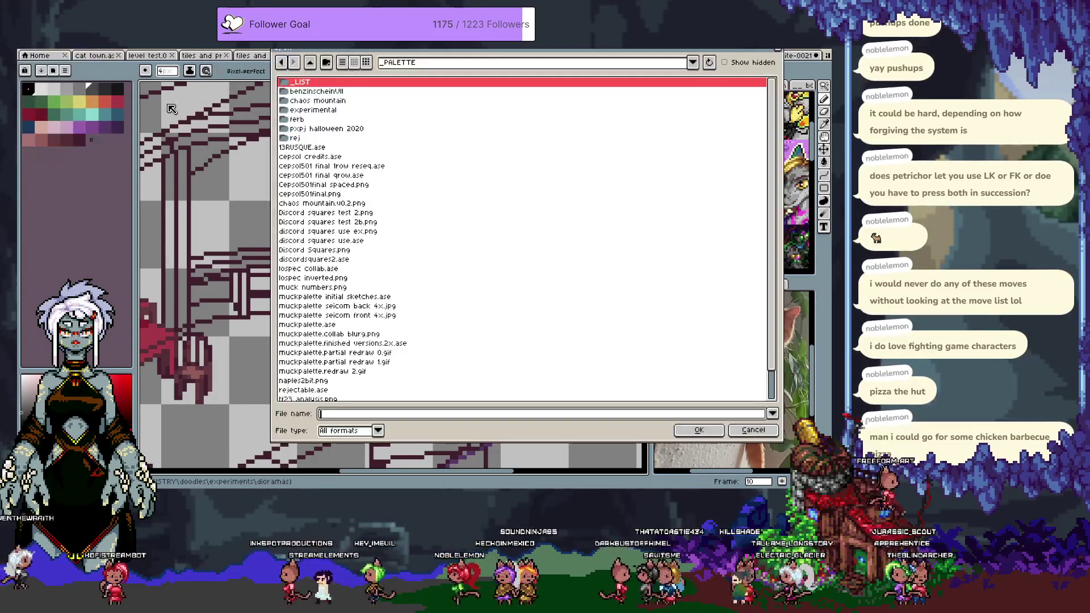
click(310, 62)
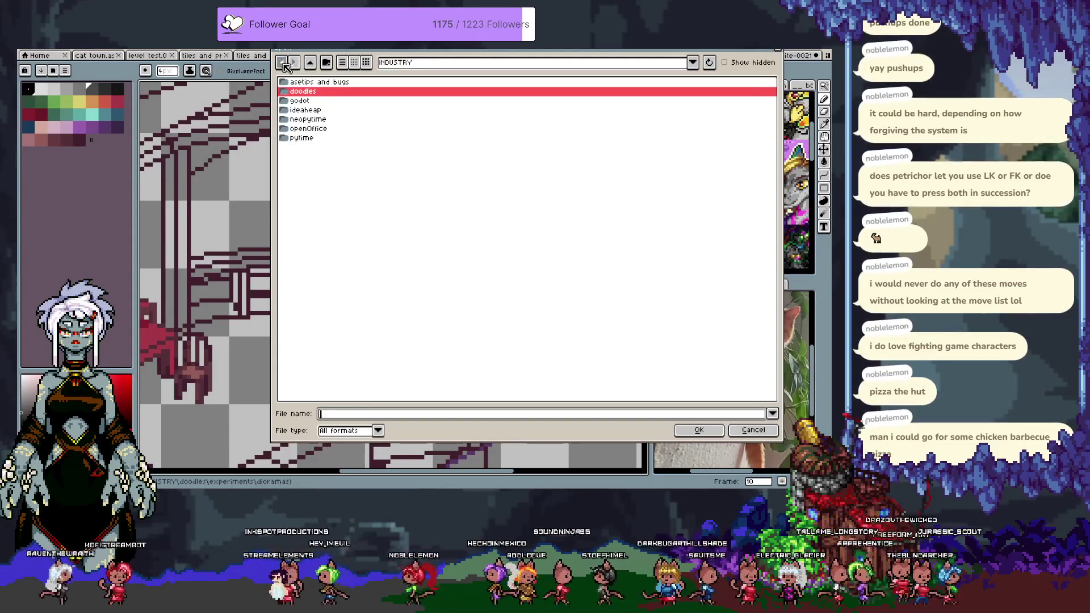
click(281, 62)
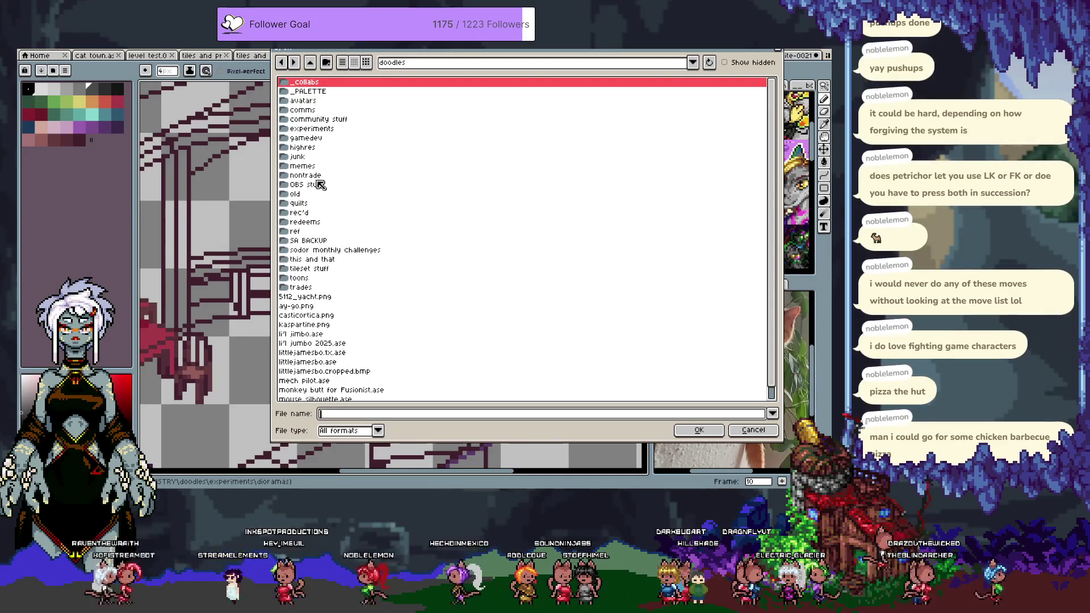
double_click(313, 129)
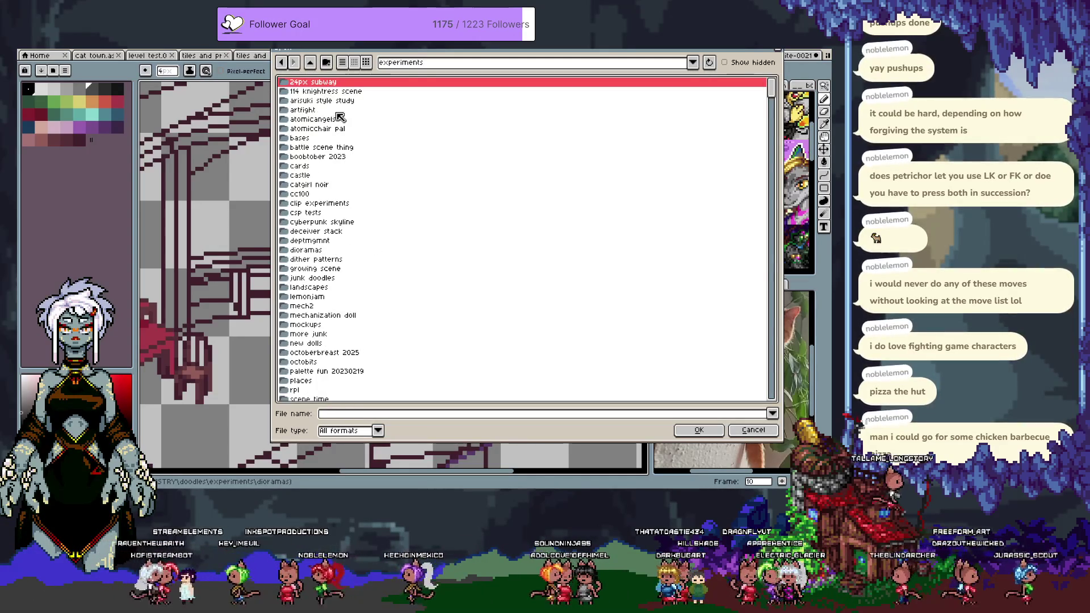
double_click(343, 118)
double_click(328, 101)
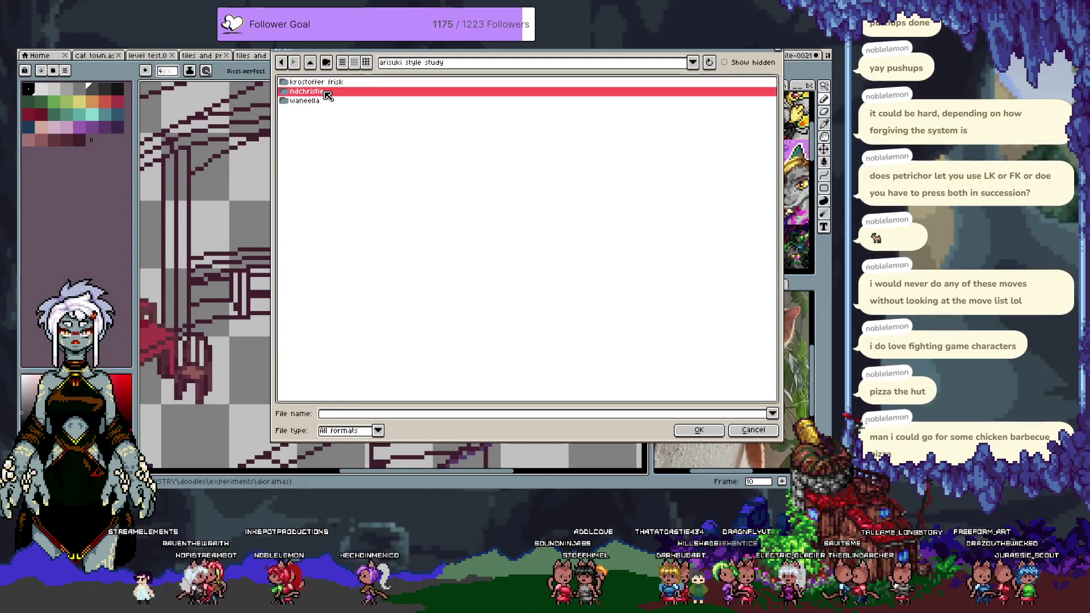
click(332, 122)
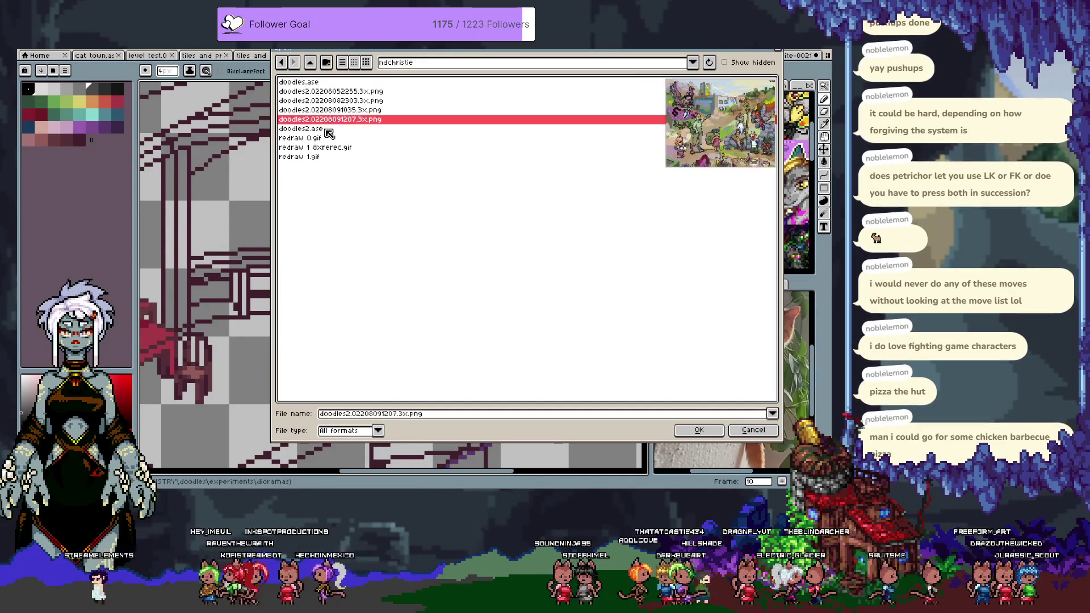
click(326, 130)
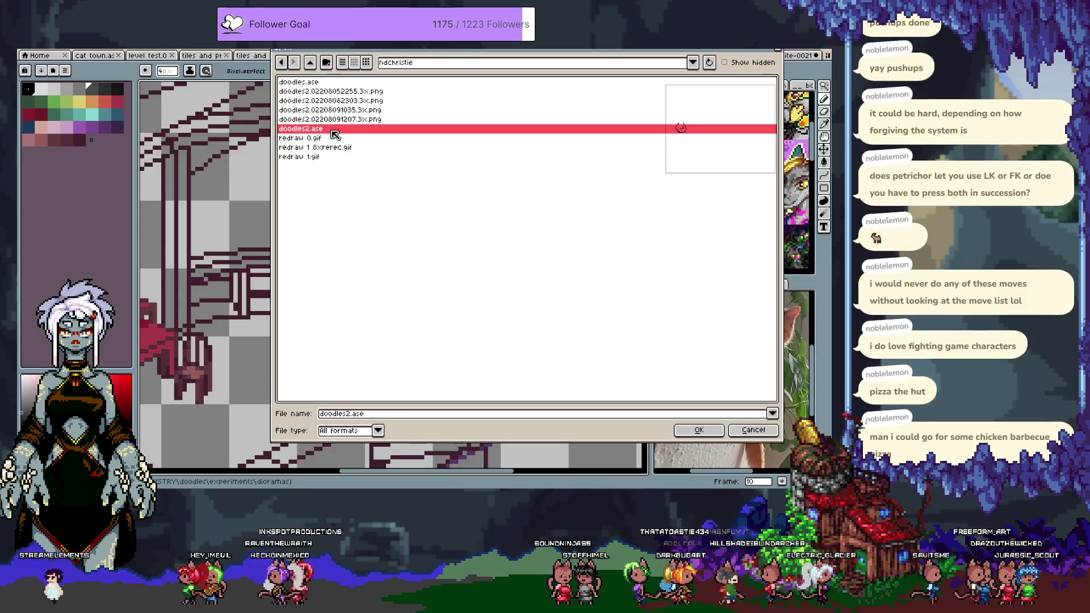
double_click(333, 132)
scroll(552, 312, up, 2)
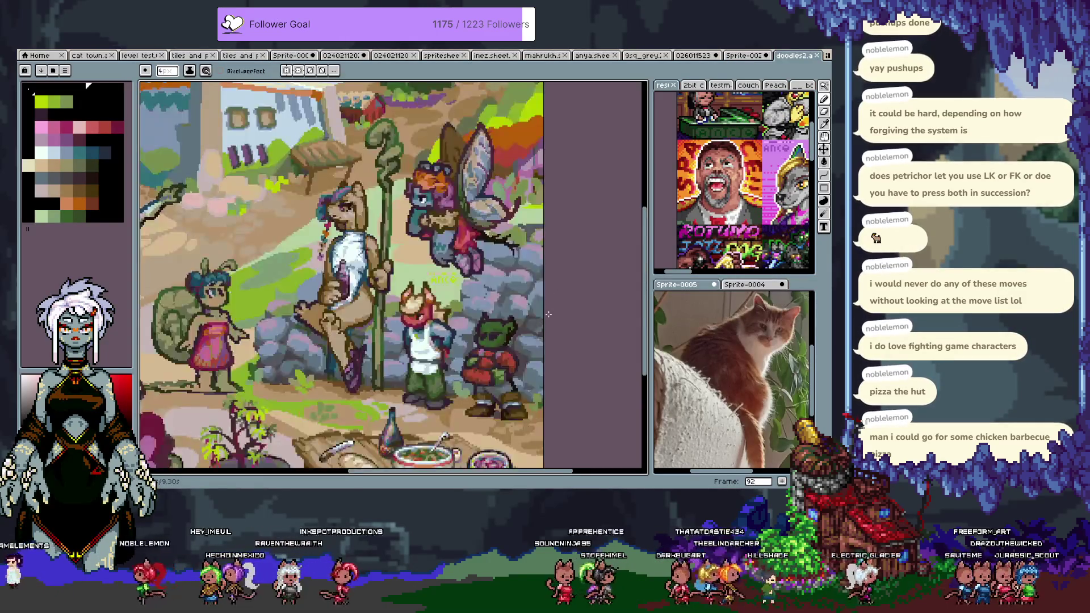
Step: Dock doodles2 in the reference preview centred on its stone wall, then return to the diorama
drag(535, 337, 574, 257)
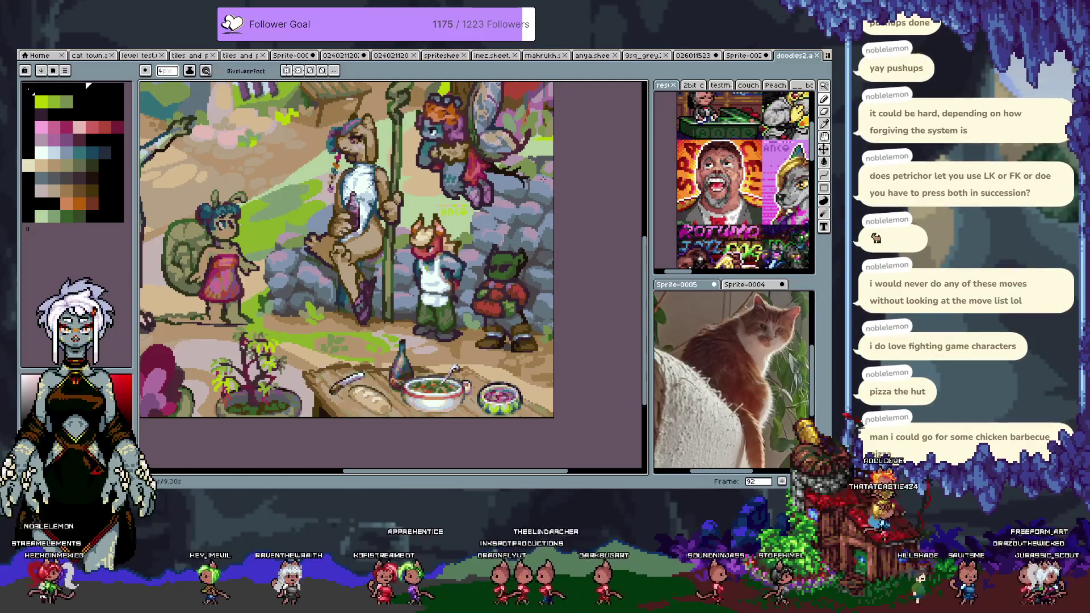
drag(793, 55, 661, 85)
drag(744, 178, 666, 193)
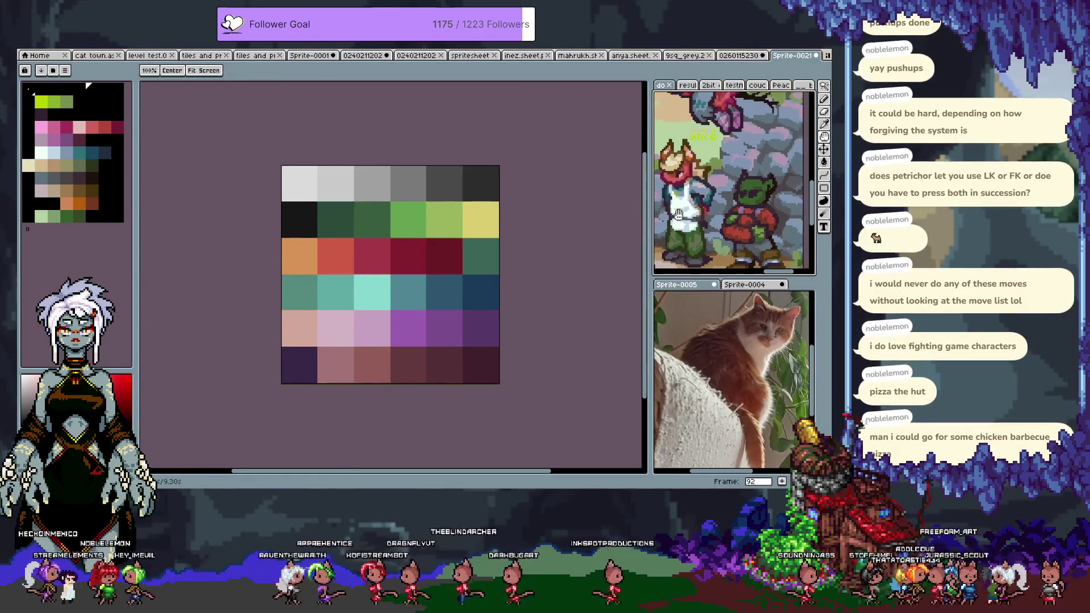
drag(758, 194, 735, 194)
click(740, 55)
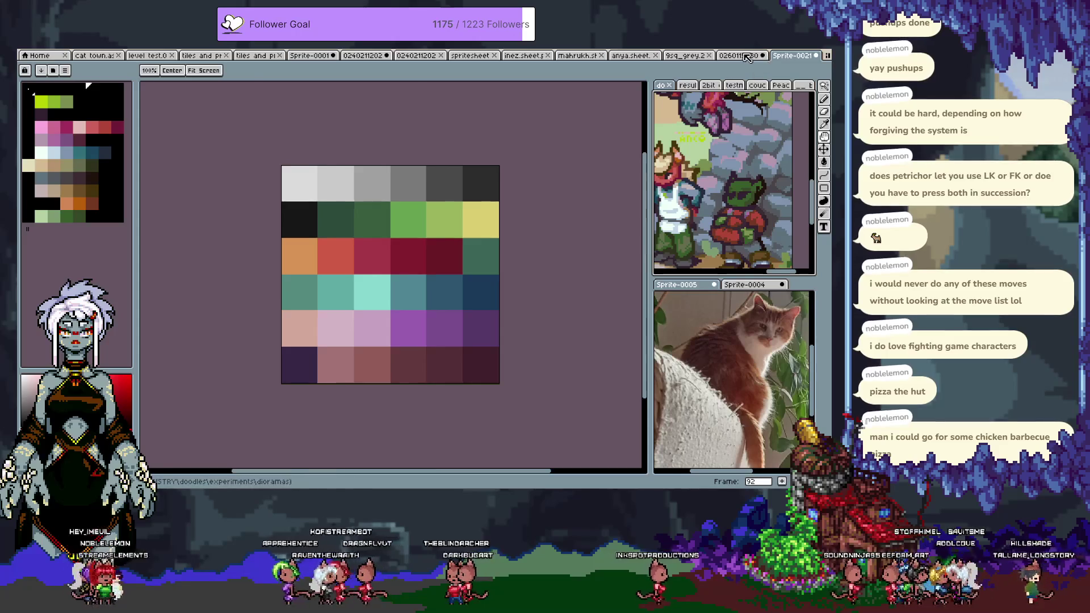
Step: Flood-fill the three enclosed curved-wall sections dark grey using contiguous fill
drag(391, 207, 367, 189)
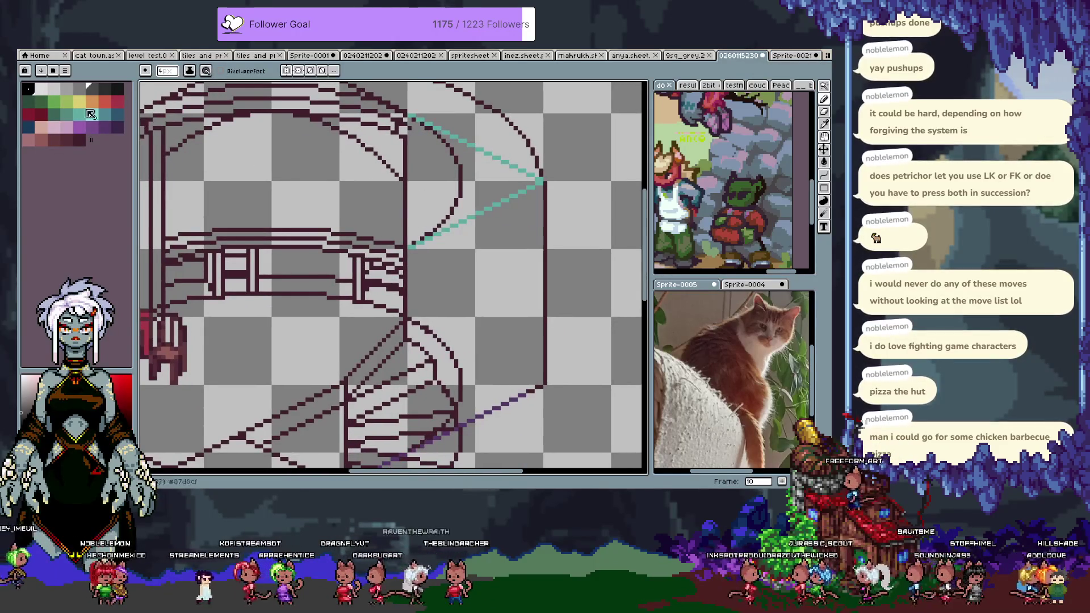
key(g)
click(229, 71)
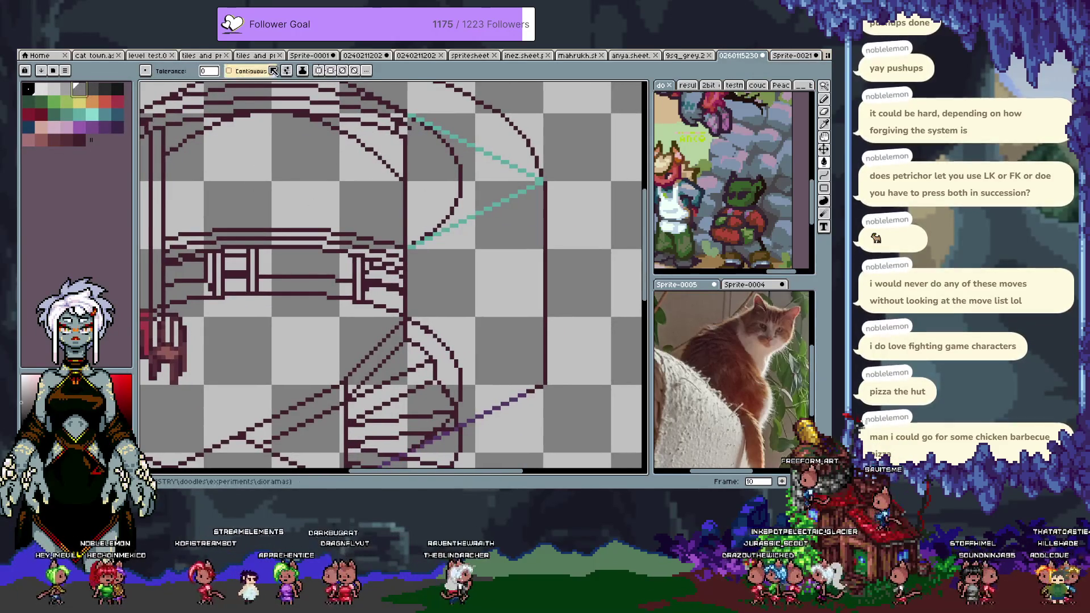
click(441, 326)
key(ctrl+z)
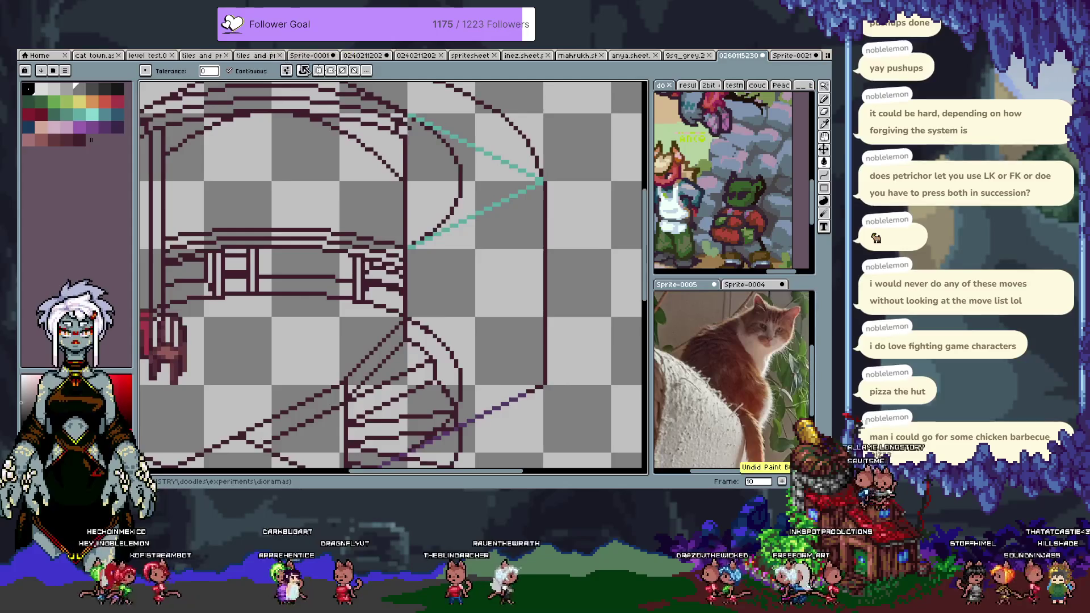
click(482, 318)
click(437, 215)
click(471, 199)
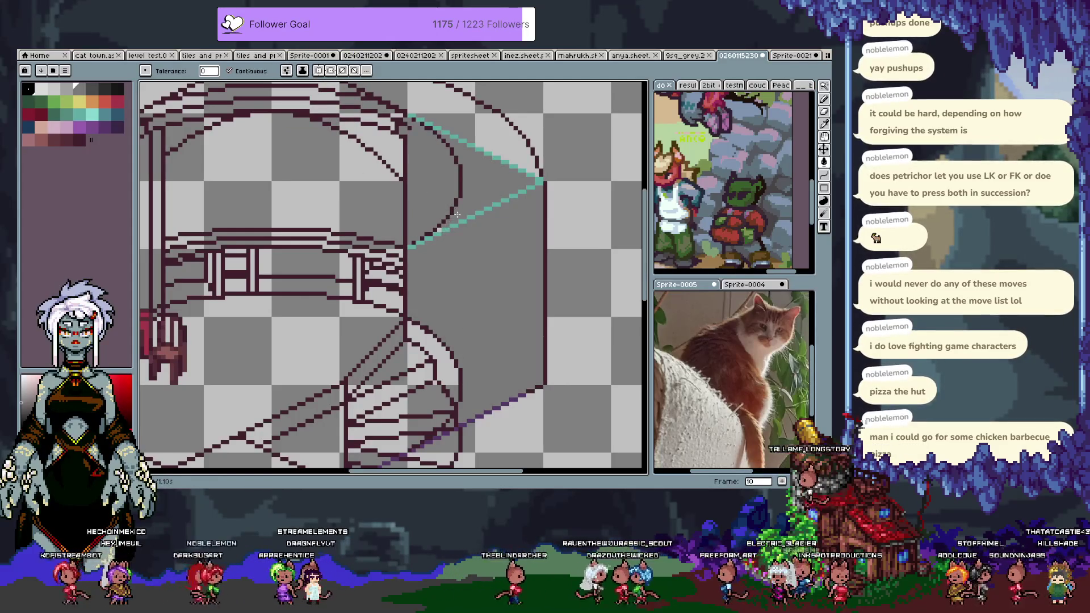
key(b)
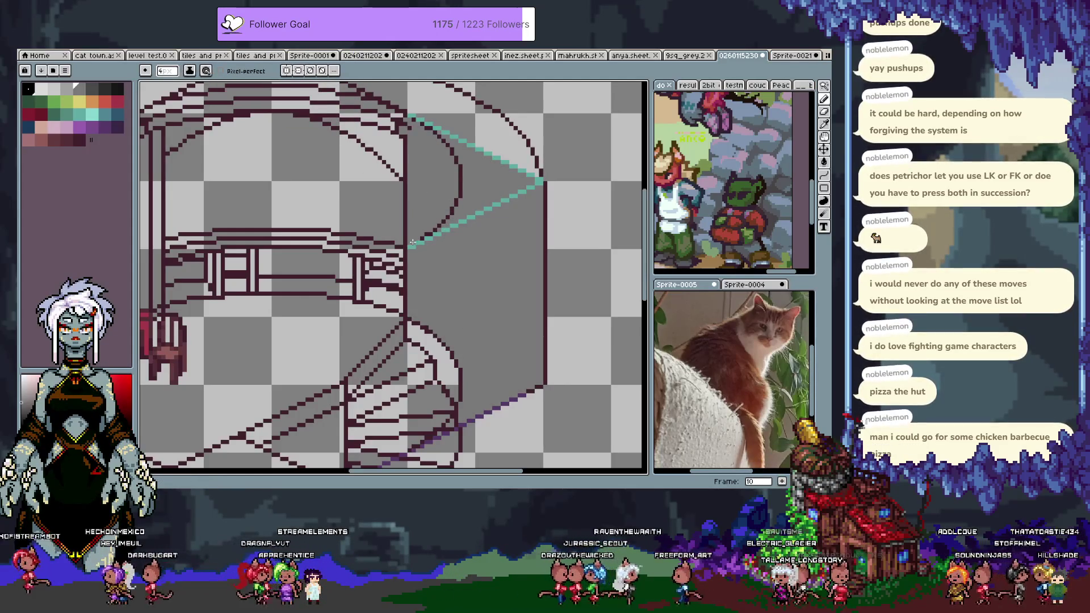
Step: Pick grey and then pink from the palette and dab a pink test mark on the wall
key(Tab)
key(Tab)
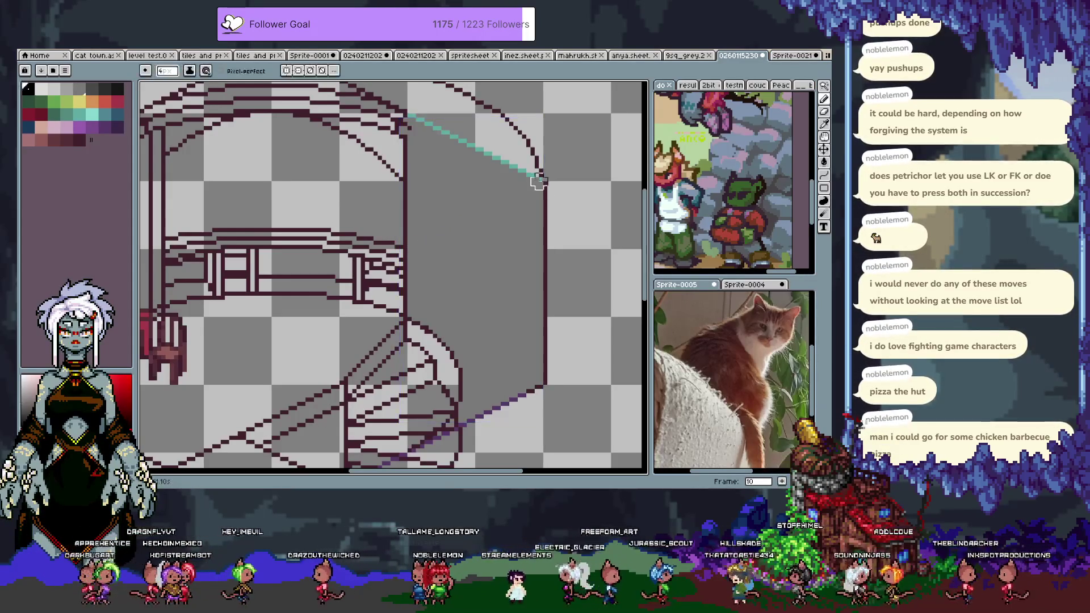
scroll(464, 330, down, 2)
scroll(449, 318, up, 2)
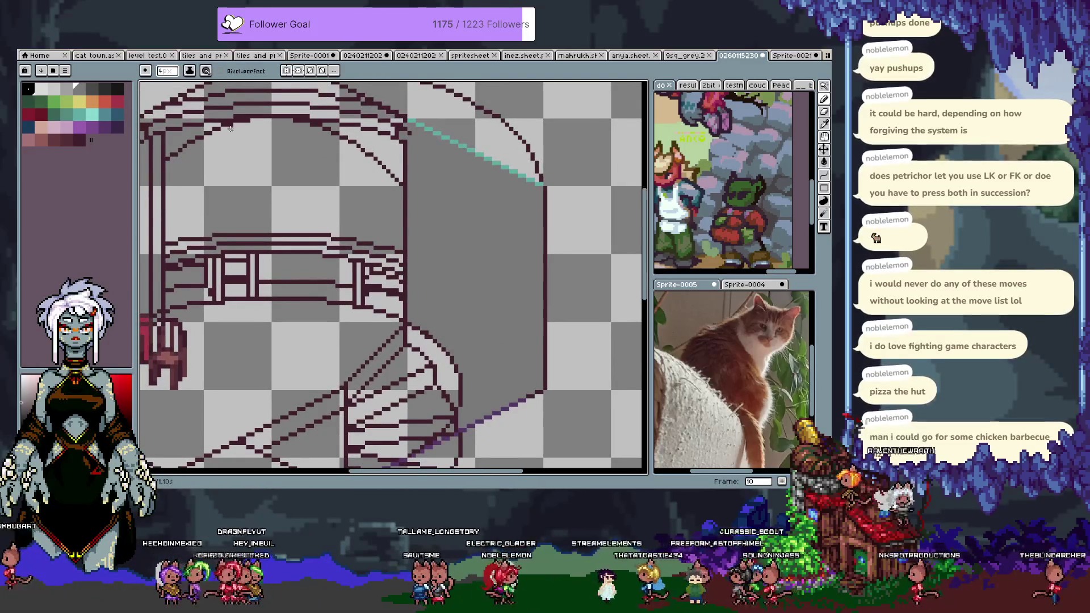
click(93, 89)
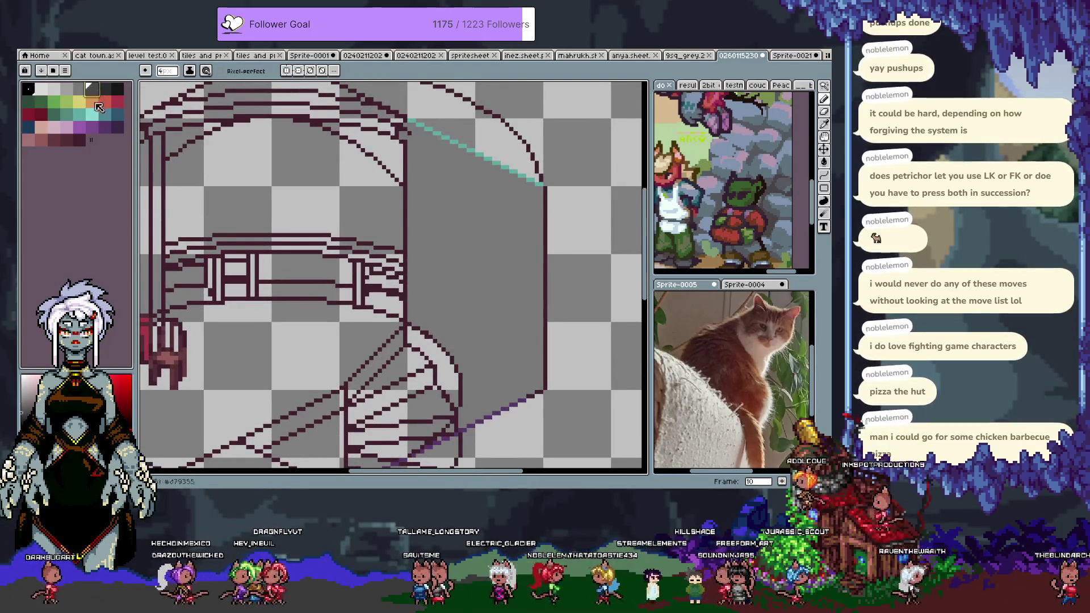
click(66, 127)
click(419, 176)
Step: Undo the pink mark and bucket-fill the curved wall area dark green
key(ctrl+z)
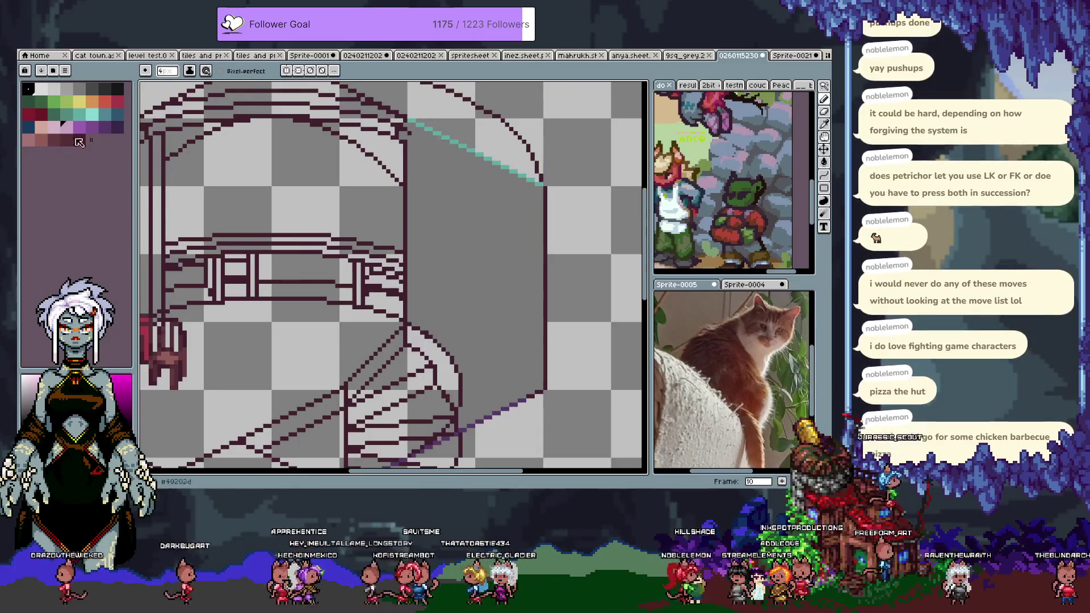
click(62, 112)
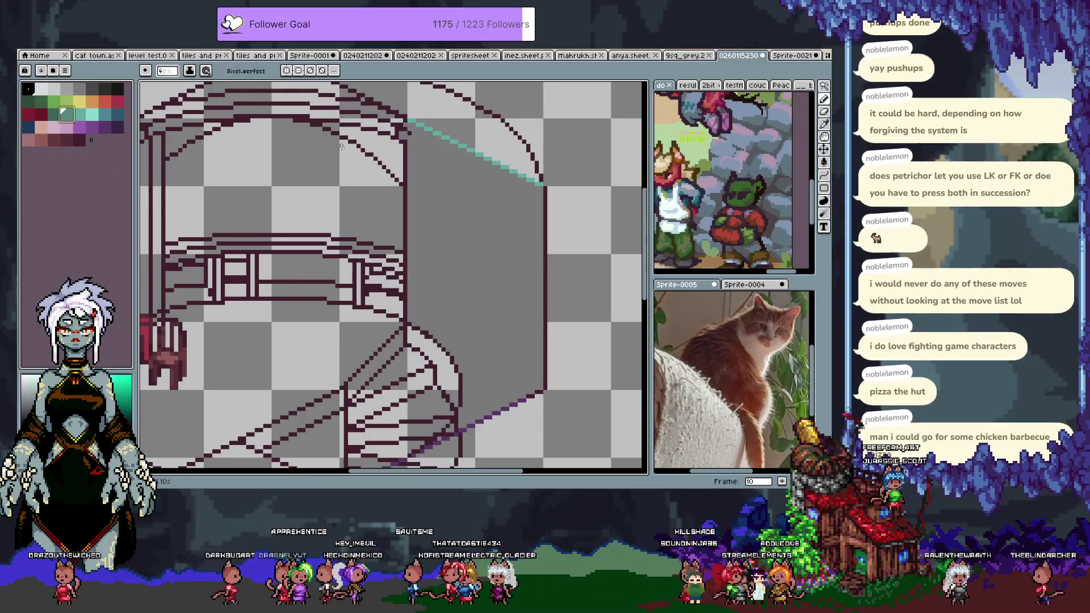
drag(423, 161, 428, 178)
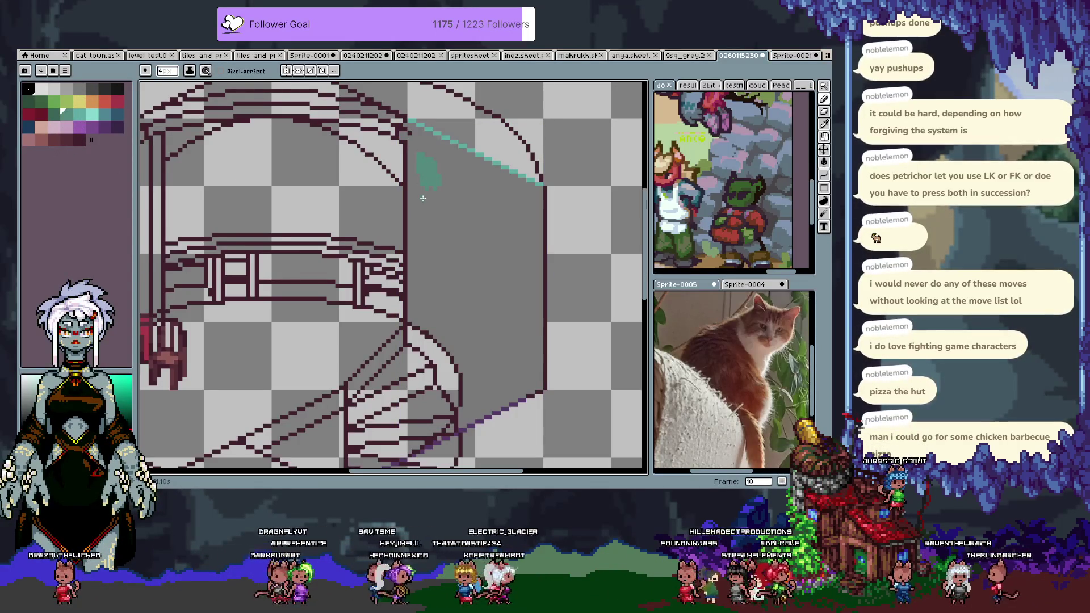
click(54, 114)
key(g)
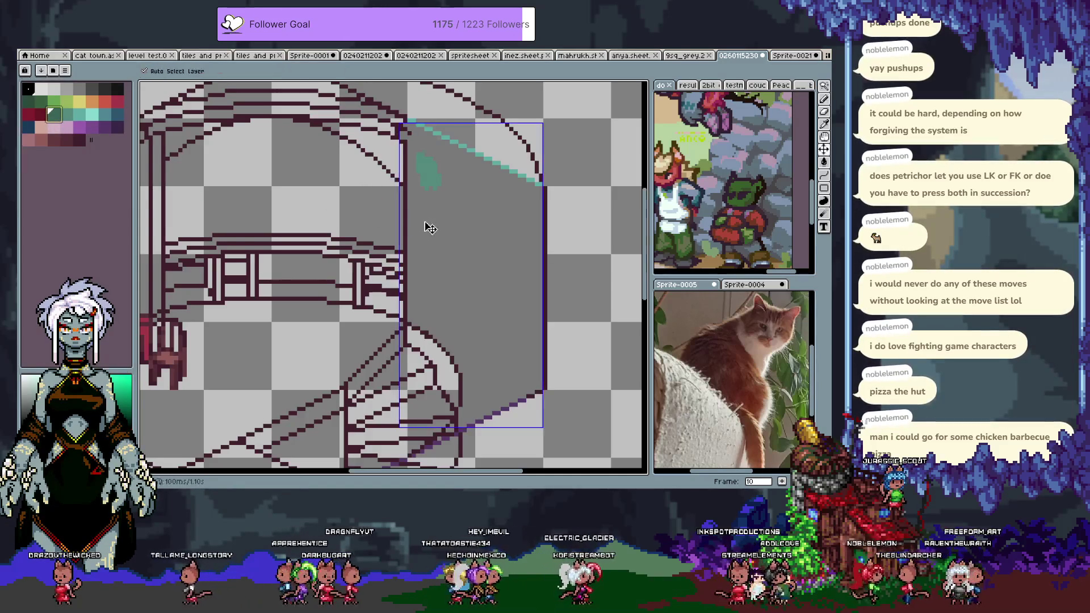
click(475, 215)
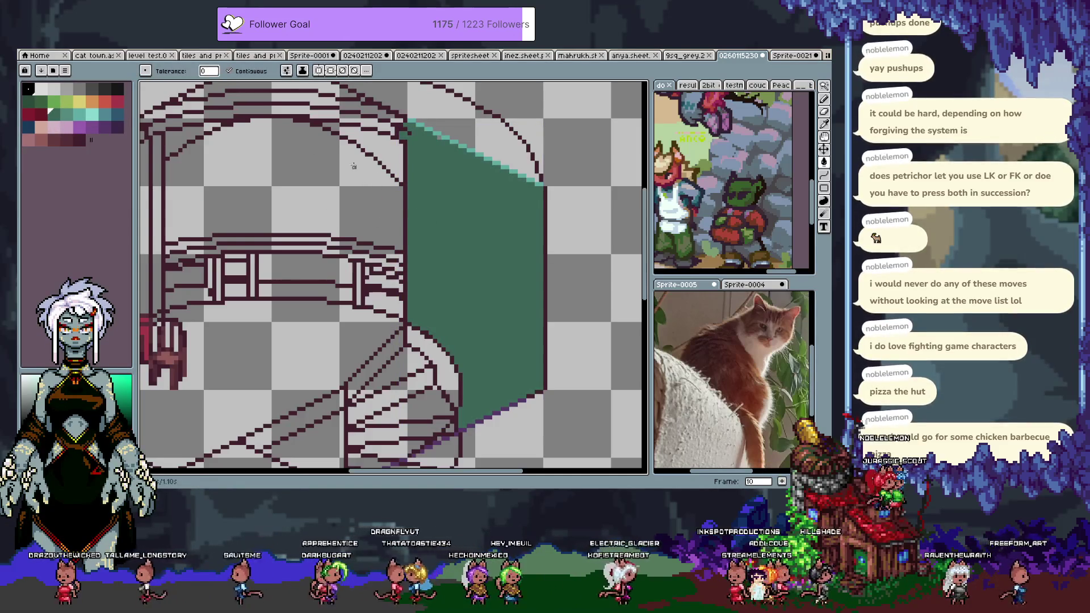
Step: Try a light grey stone stroke on the green wall, then remove it
click(78, 87)
key(b)
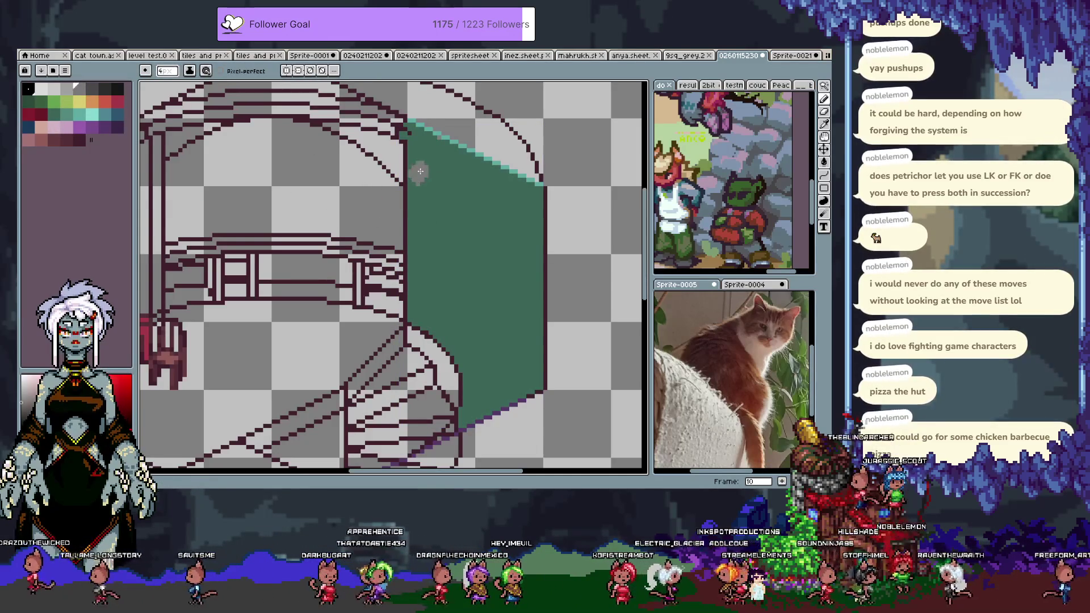
mouse_move(417, 169)
mouse_down()
mouse_move(411, 176)
mouse_move(417, 159)
mouse_move(428, 184)
mouse_move(420, 162)
mouse_up()
alt+click(428, 184)
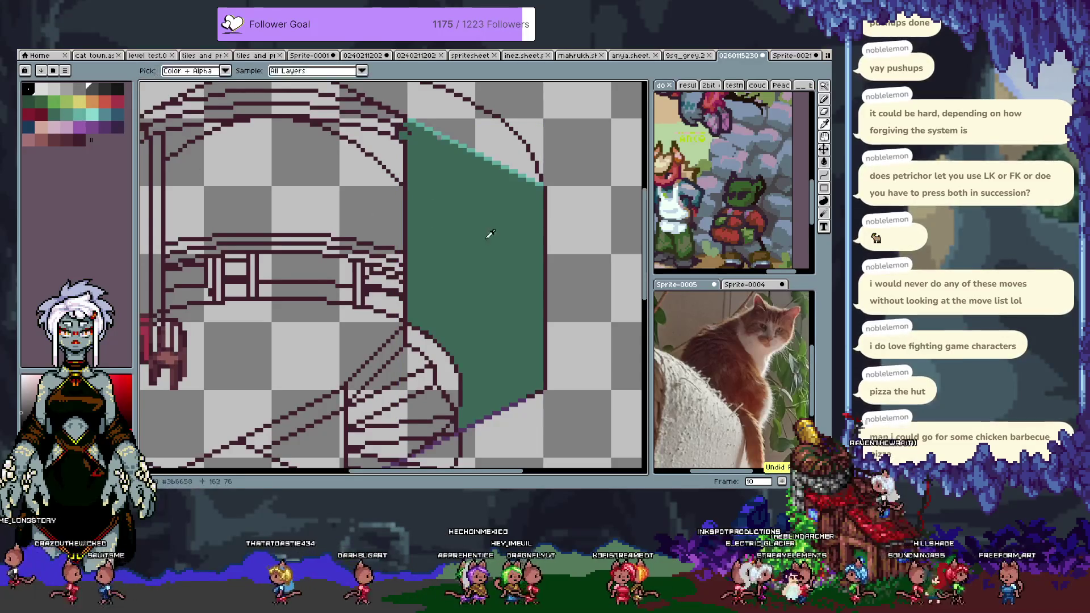
Step: Refill the wall with a lighter teal and paint a first grey stone on it
key(g)
click(459, 247)
key(b)
alt+click(314, 187)
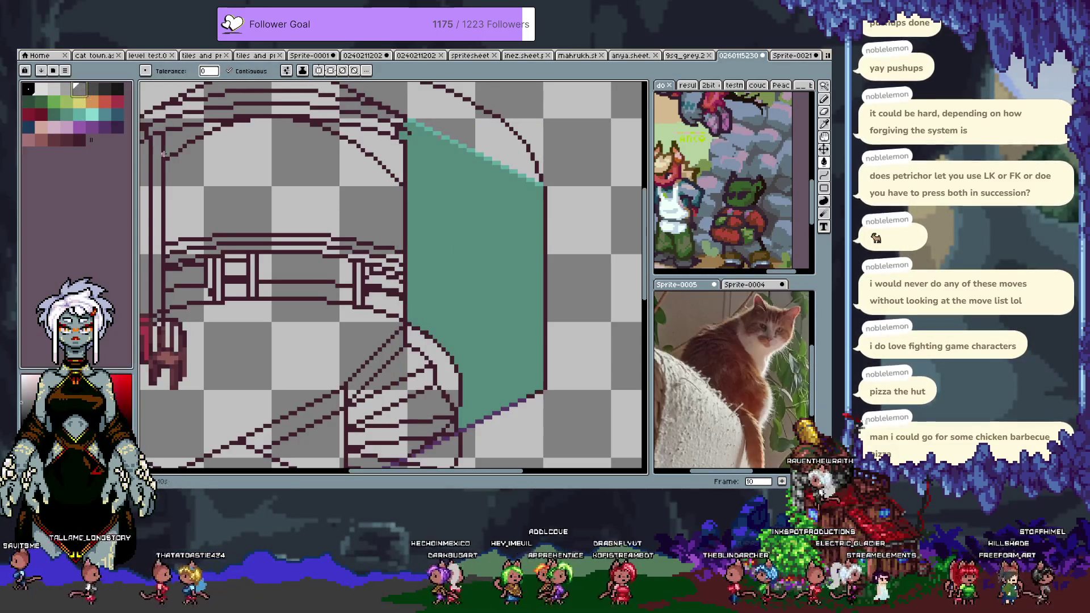
drag(423, 161, 425, 172)
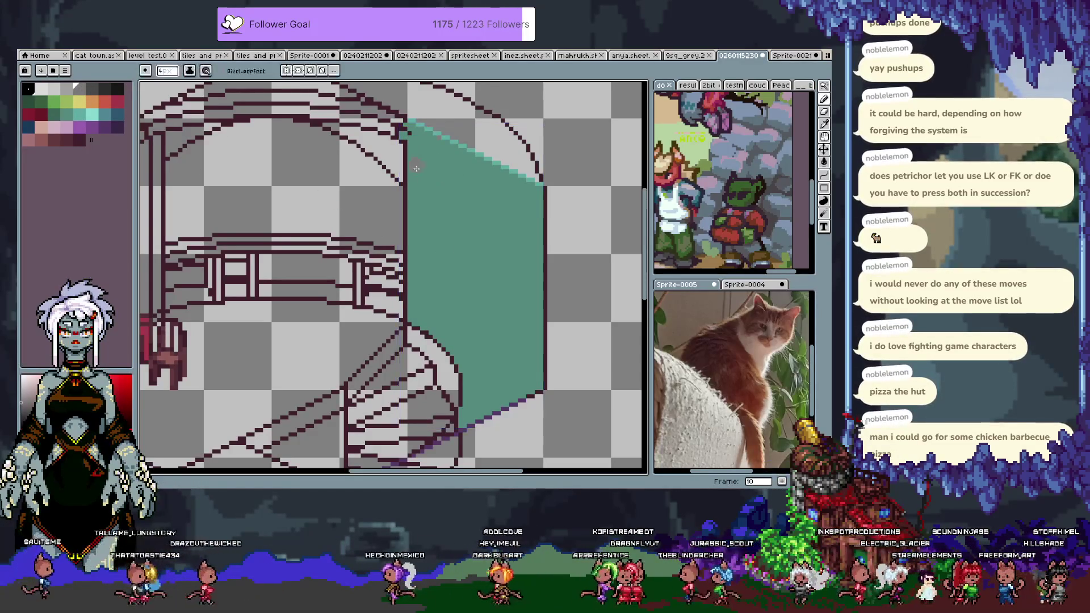
Step: Paint grey stone clusters down the wall and near its bottom
mouse_move(426, 192)
mouse_down()
mouse_move(451, 186)
mouse_move(460, 207)
mouse_up()
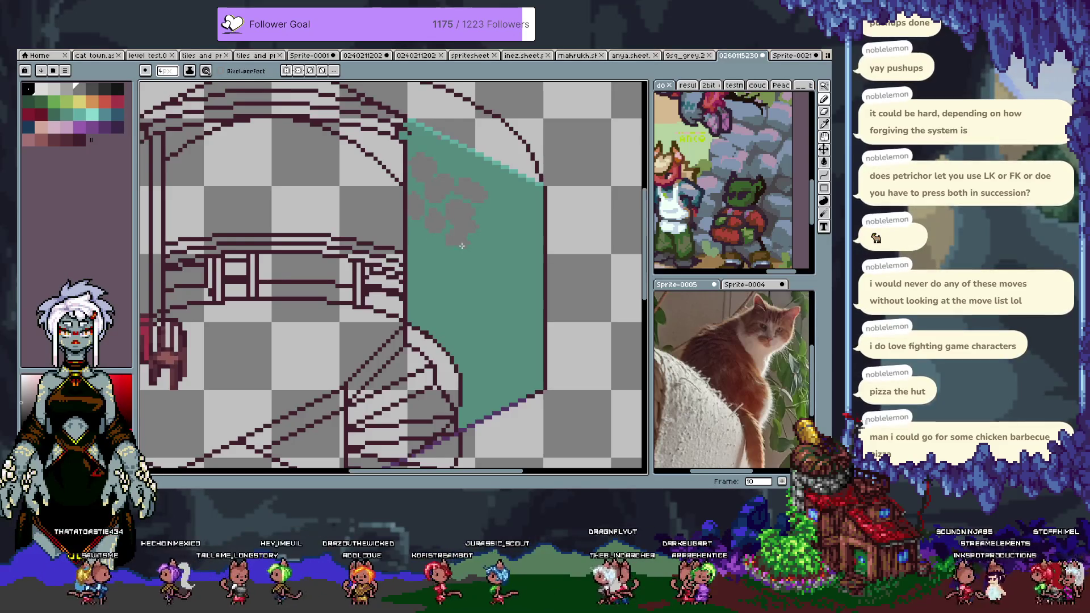
key(ctrl+z)
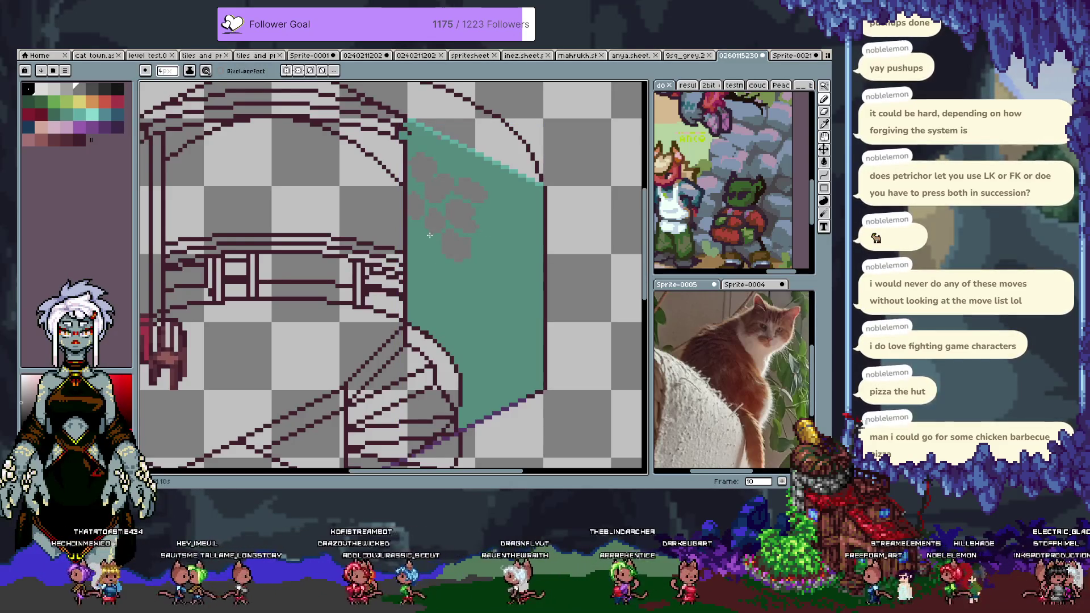
key(ctrl+y)
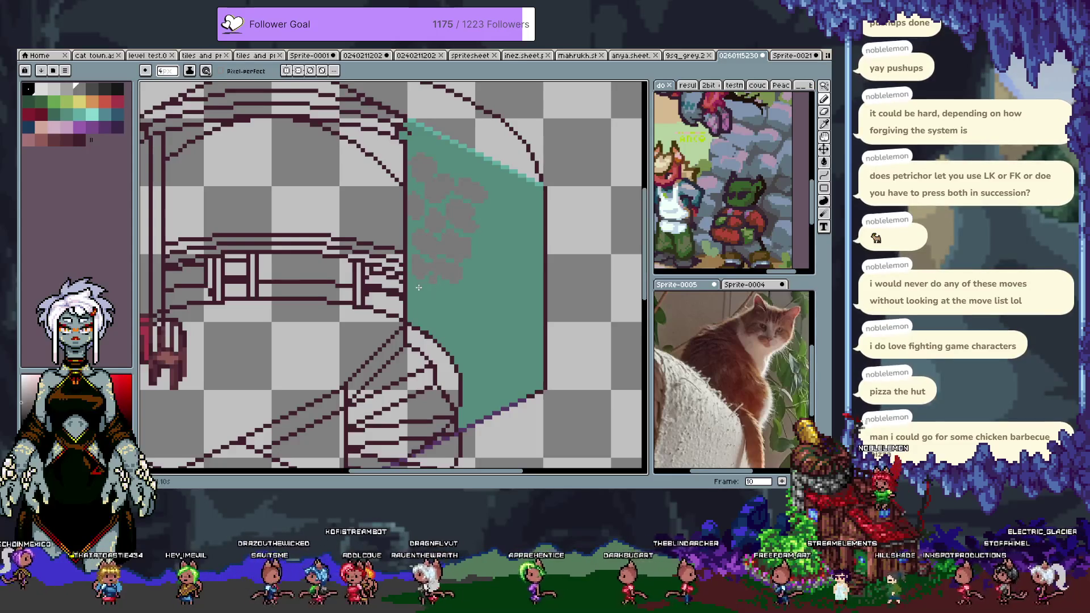
drag(428, 301, 440, 287)
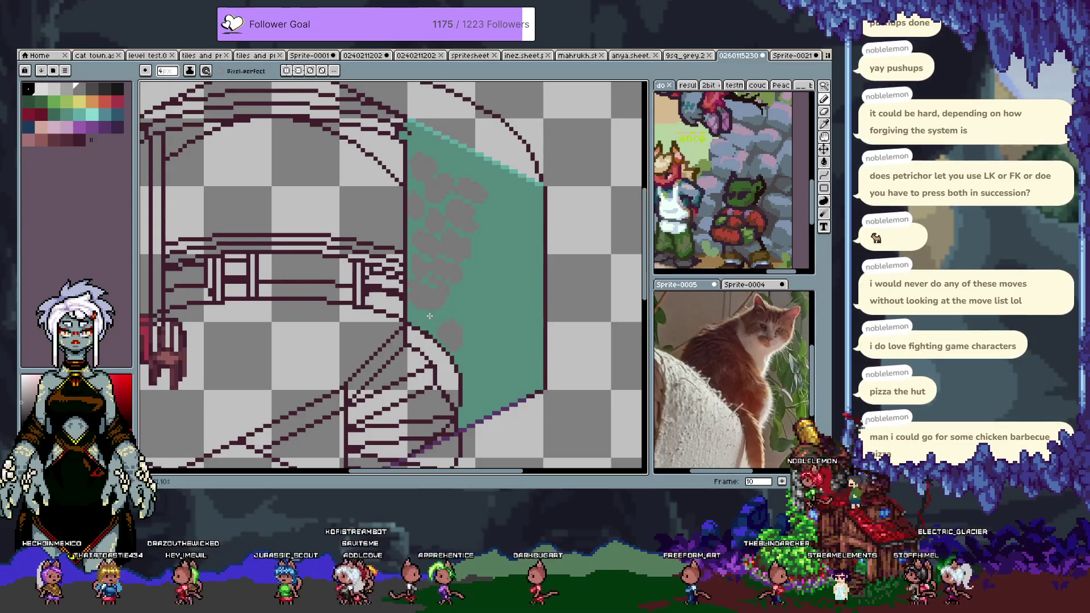
click(467, 364)
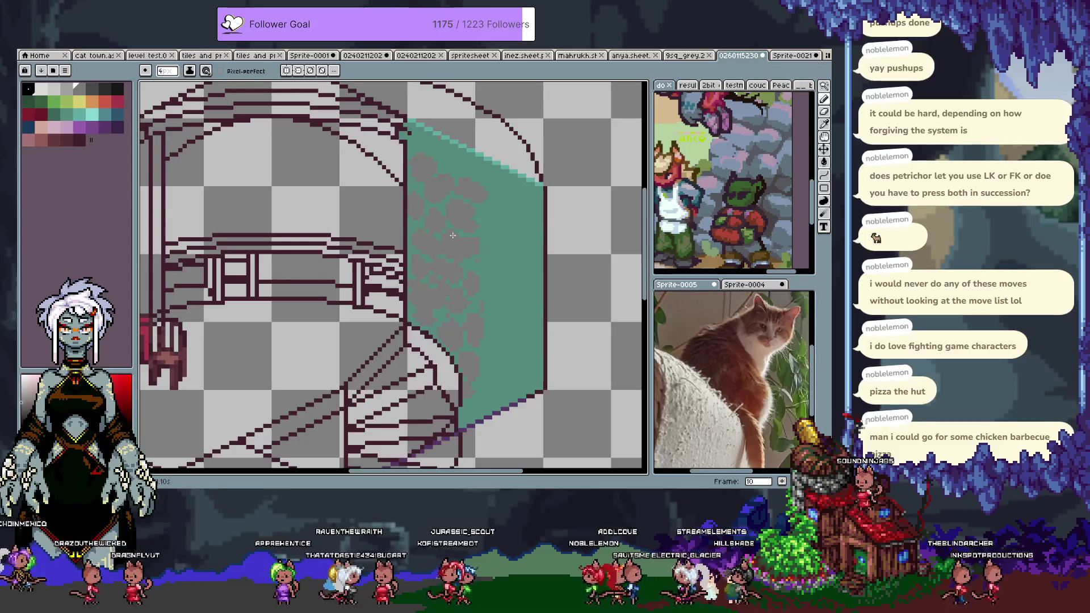
Step: Add more grey stones to the upper teal wall, then magic-wand select the teal area
alt+click(459, 257)
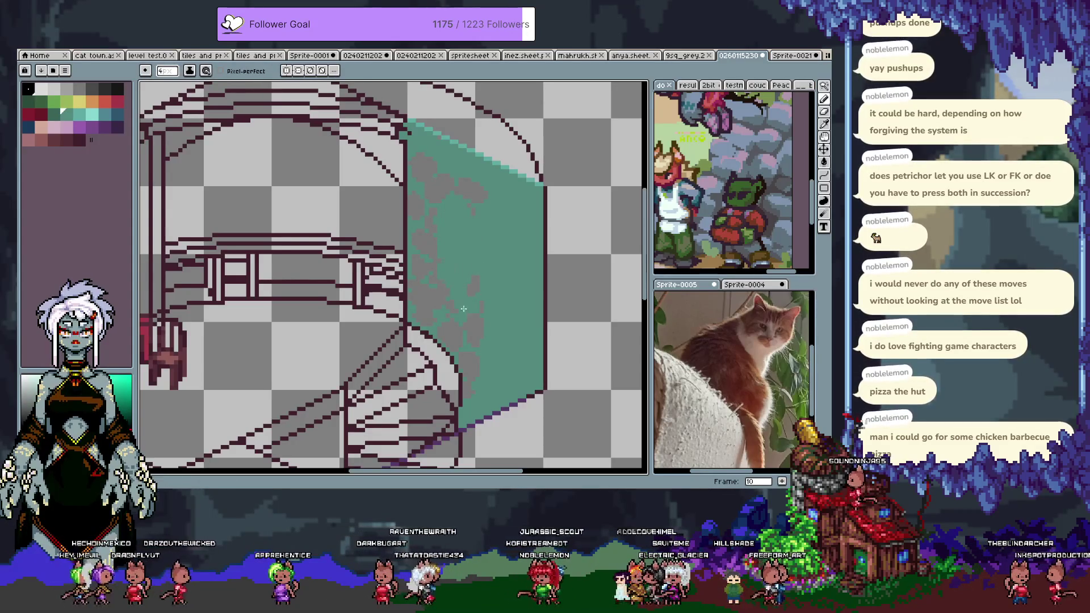
alt+click(448, 221)
drag(447, 221, 452, 212)
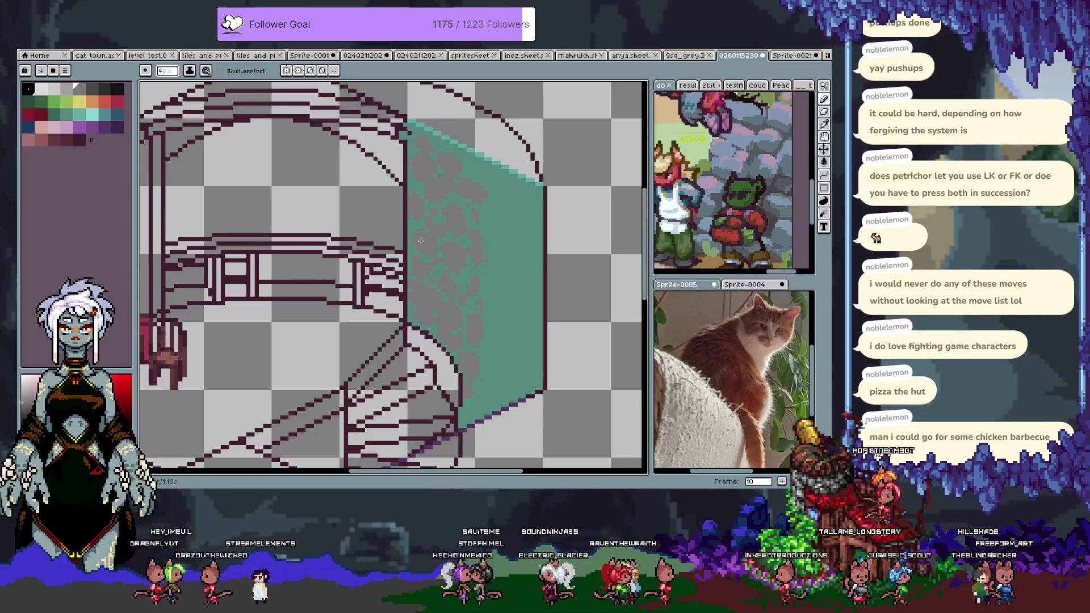
key(w)
click(428, 183)
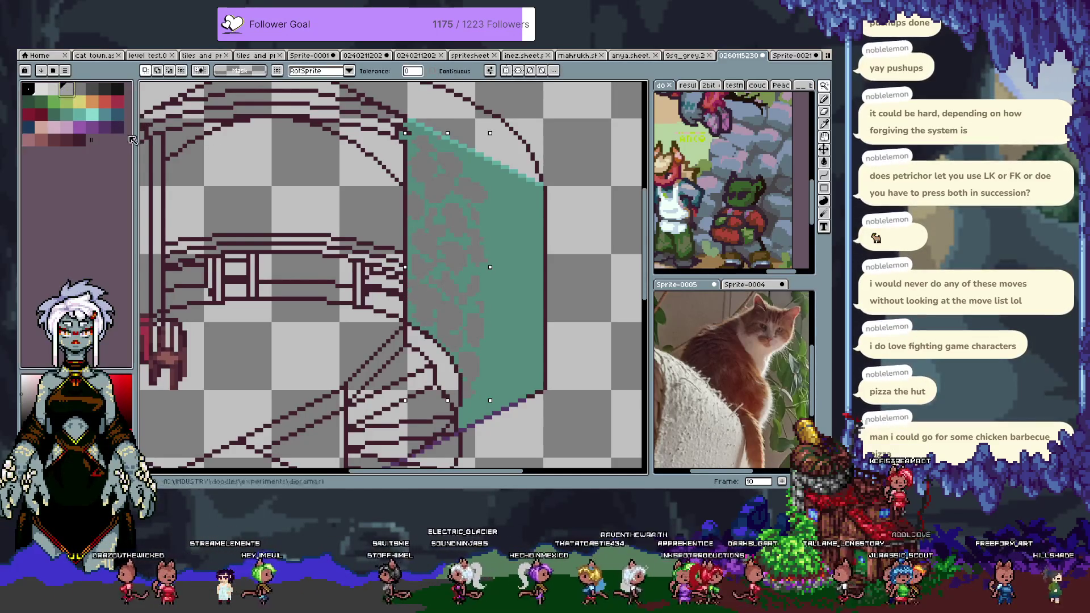
Step: Undo the last pencil stroke, sample the wall's teal and select the teal wall area
key(b)
key(ctrl+z)
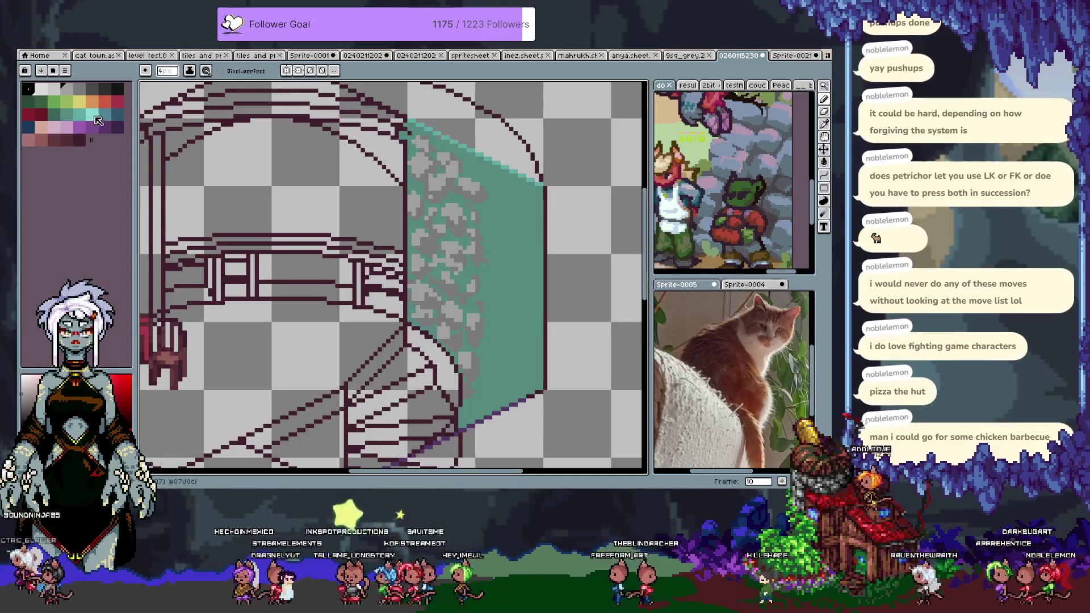
key(i)
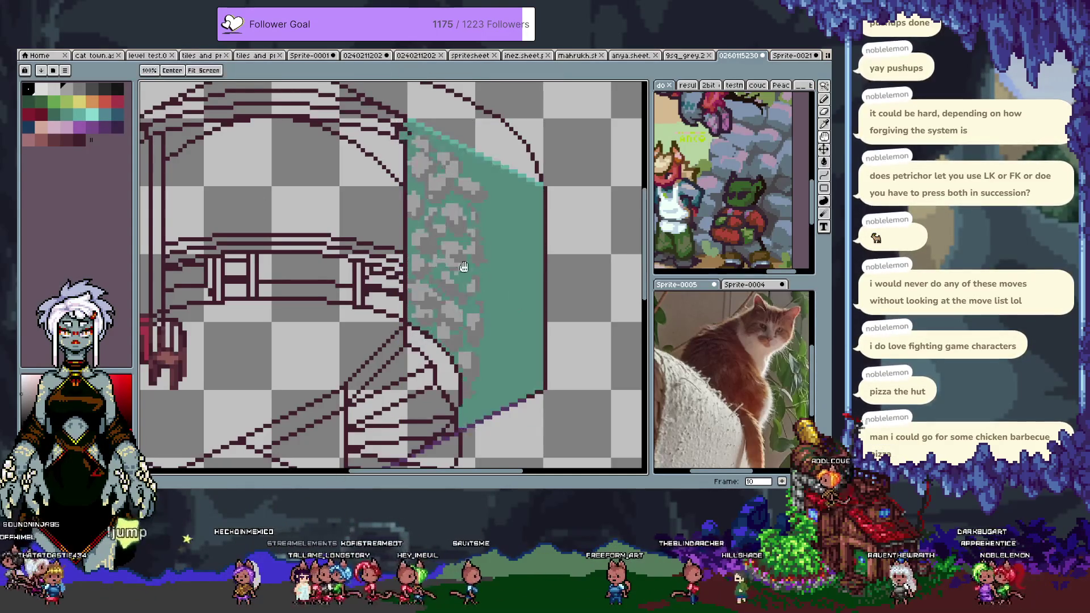
click(504, 258)
key(w)
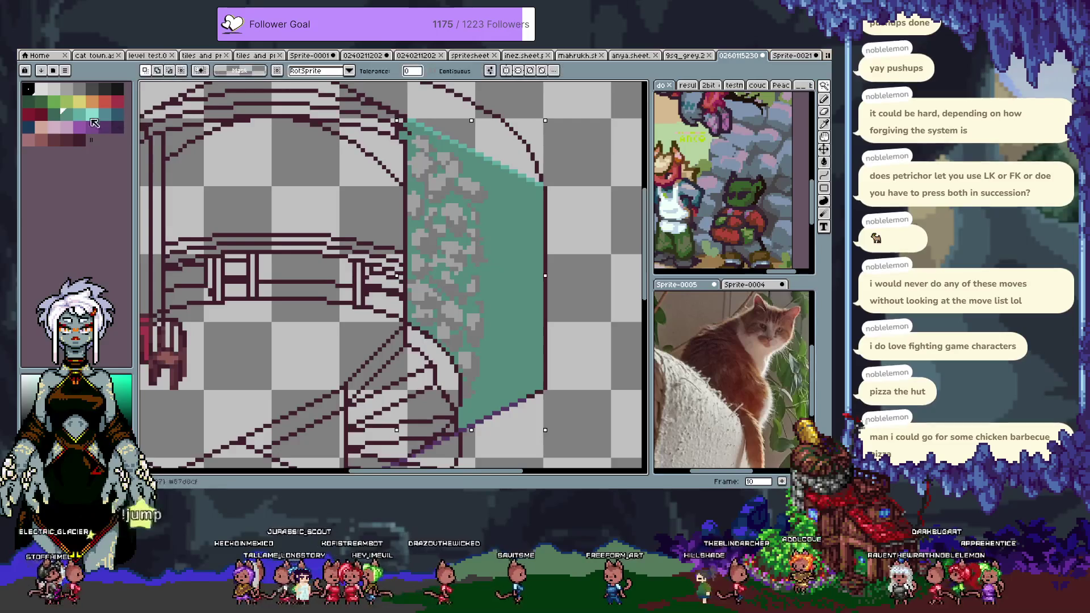
Step: Outline and shade the grey stones' edges in dark green, then pick red
click(53, 114)
key(b)
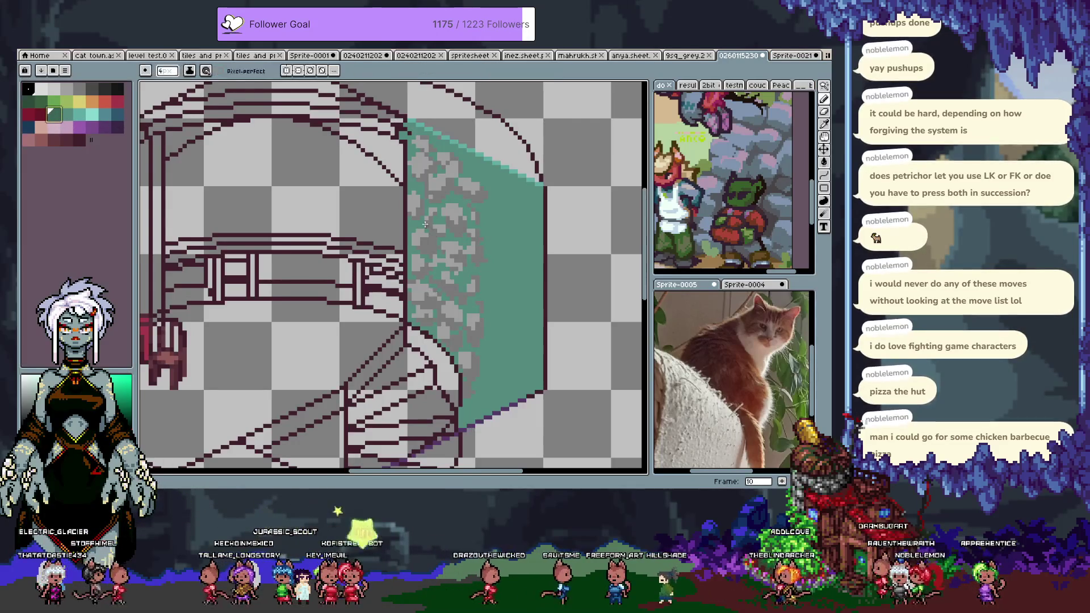
mouse_move(416, 181)
mouse_down()
mouse_move(427, 214)
mouse_move(445, 223)
mouse_up()
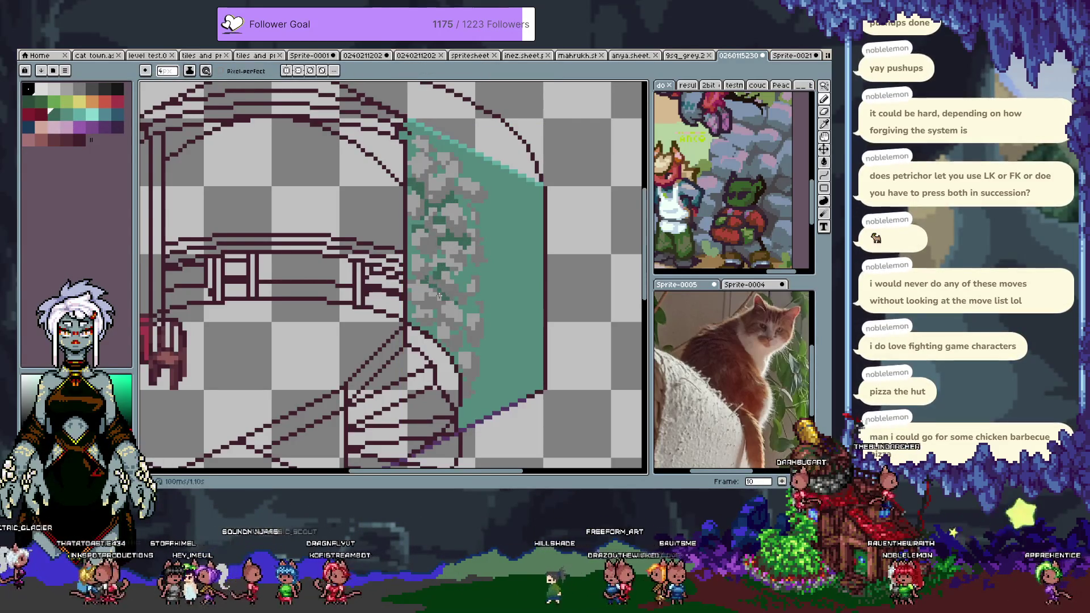
drag(464, 337, 470, 262)
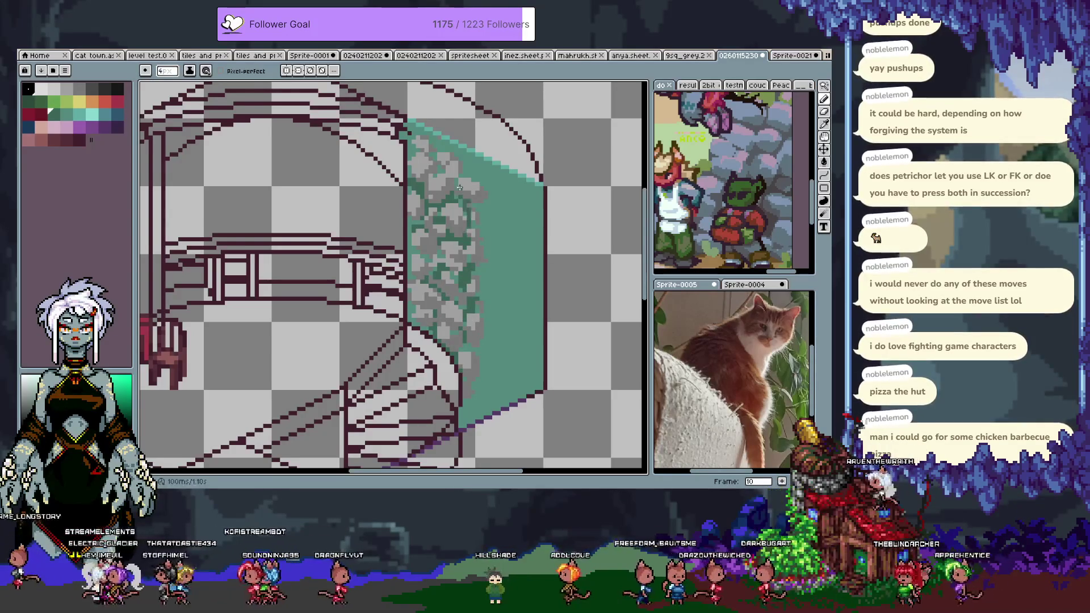
click(453, 166)
drag(449, 149, 481, 159)
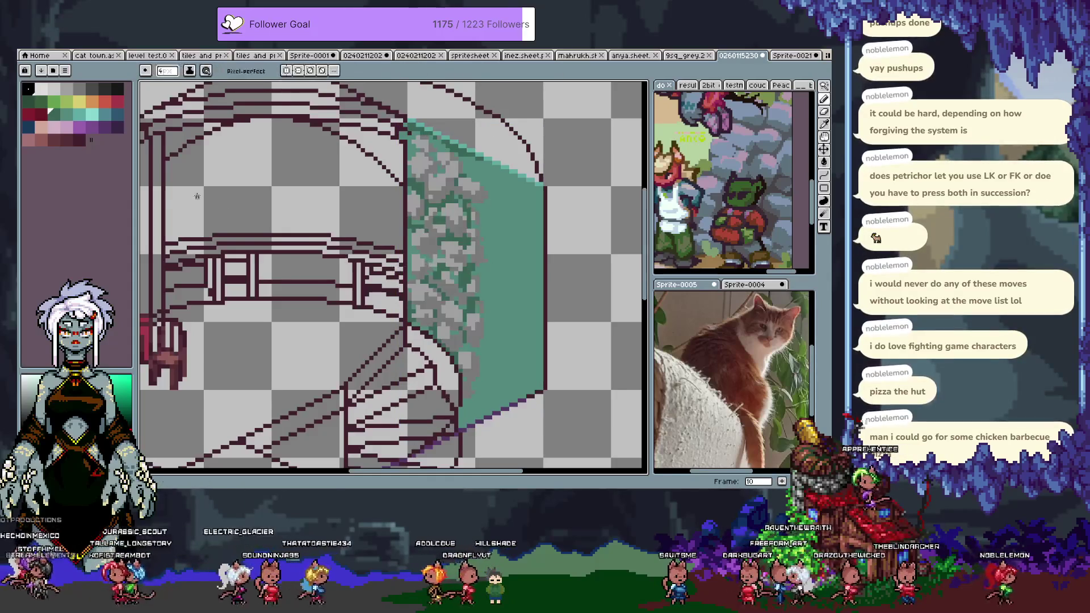
click(119, 100)
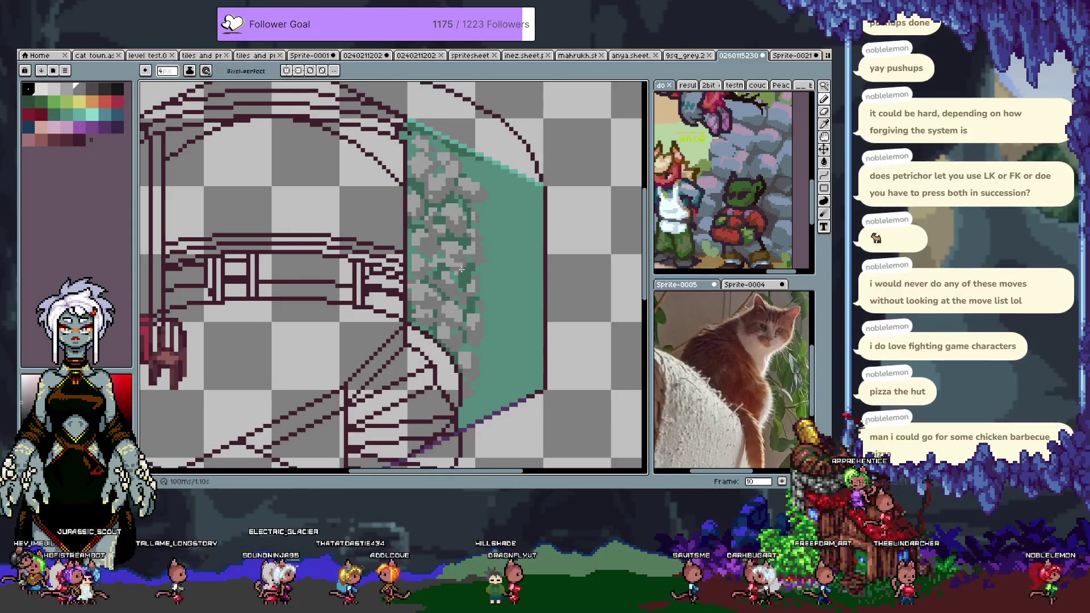
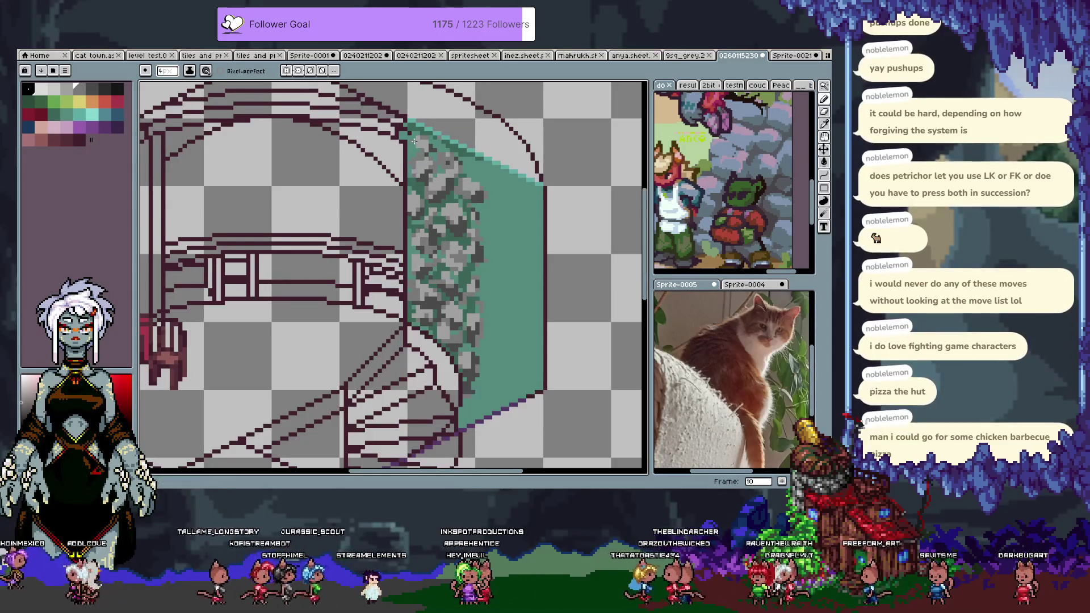
Step: Go to frame 11 of Layer 6 with the timeline shown below the canvas
mouse_move(474, 364)
mouse_down()
mouse_move(471, 392)
mouse_move(454, 369)
mouse_move(431, 269)
mouse_up()
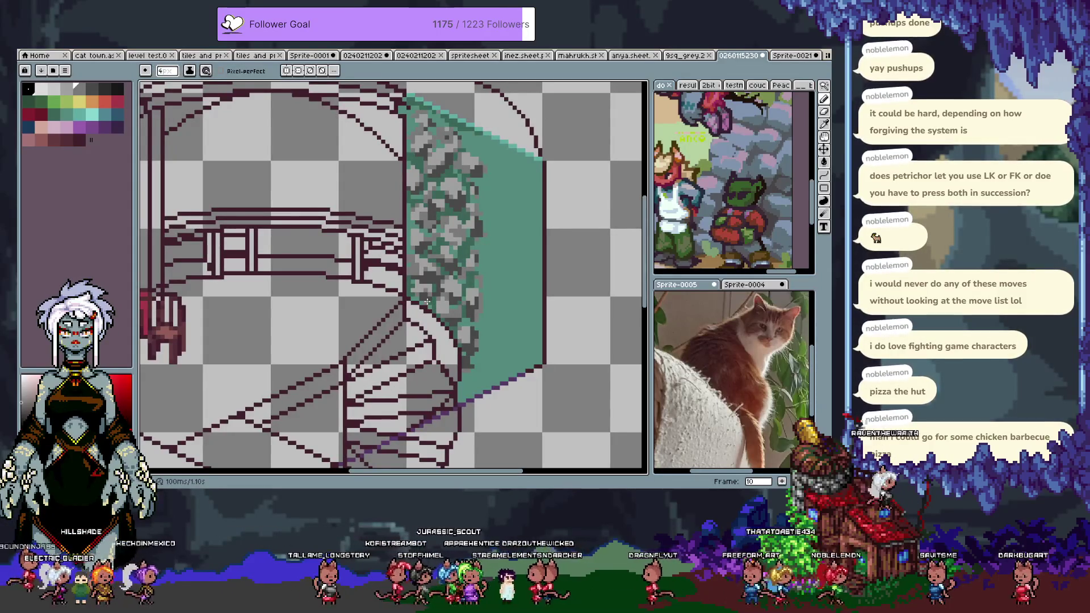
key(Tab)
key(Right)
key(v)
key(Tab)
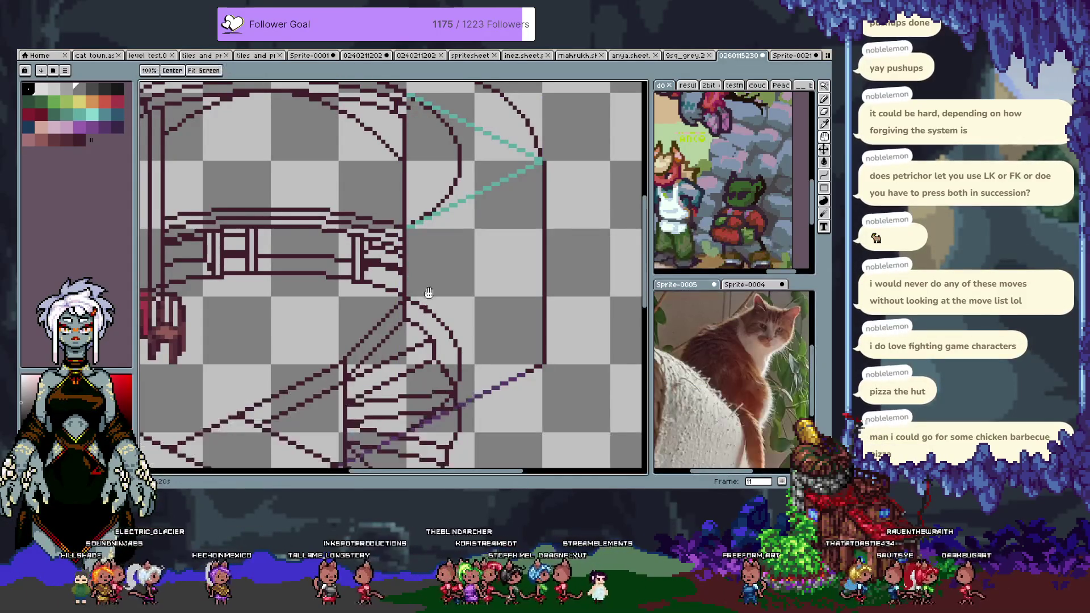
key(b)
key(Tab)
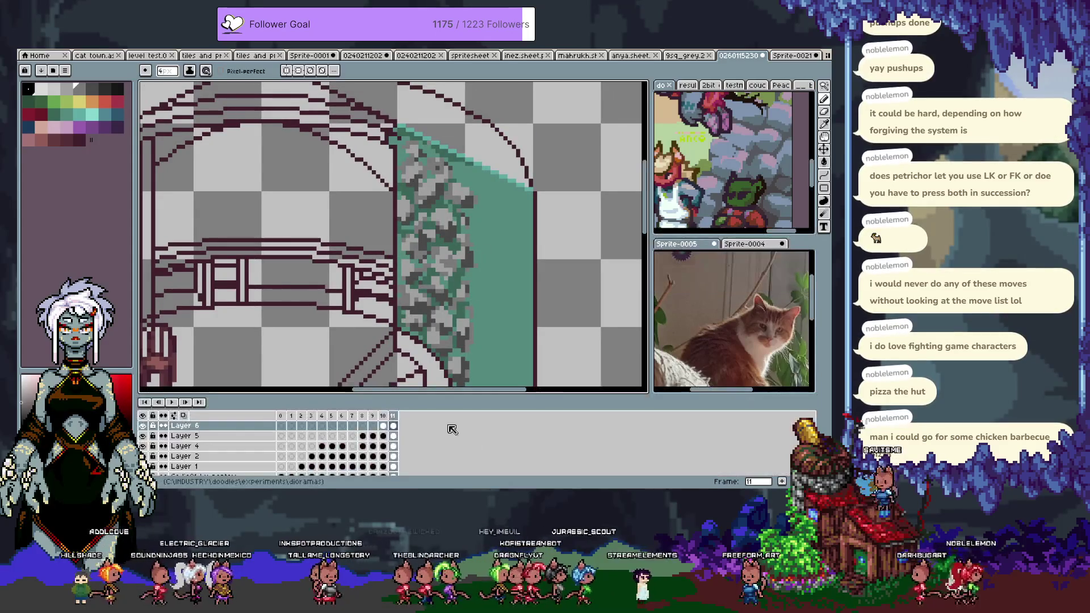
Step: Fill the selected wall panel with solid teal, deselect, and hide the timeline
ctrl+click(393, 426)
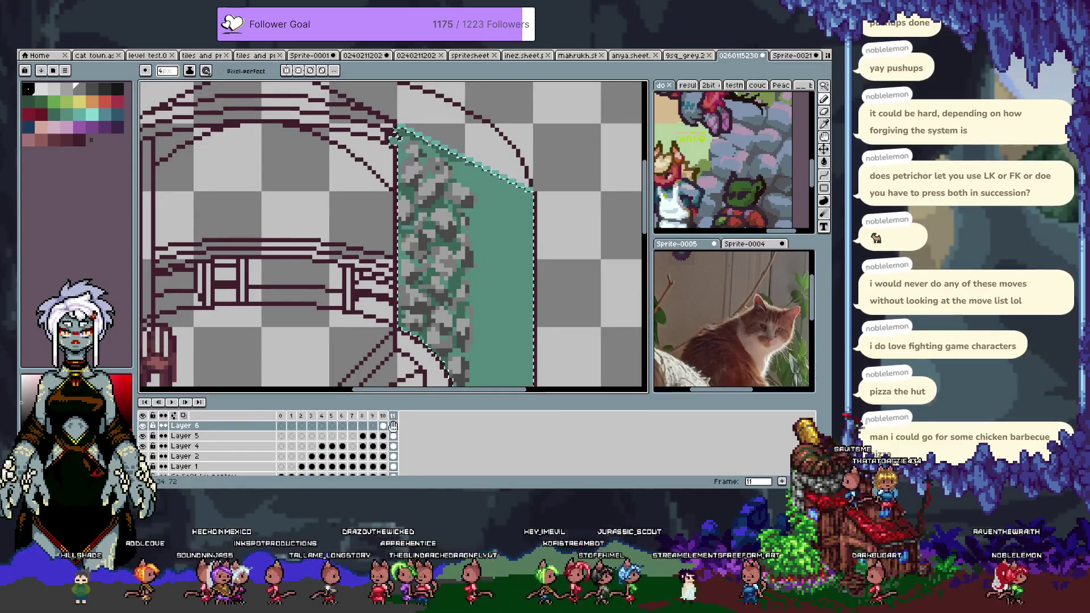
alt+click(510, 267)
key(f)
key(ctrl+d)
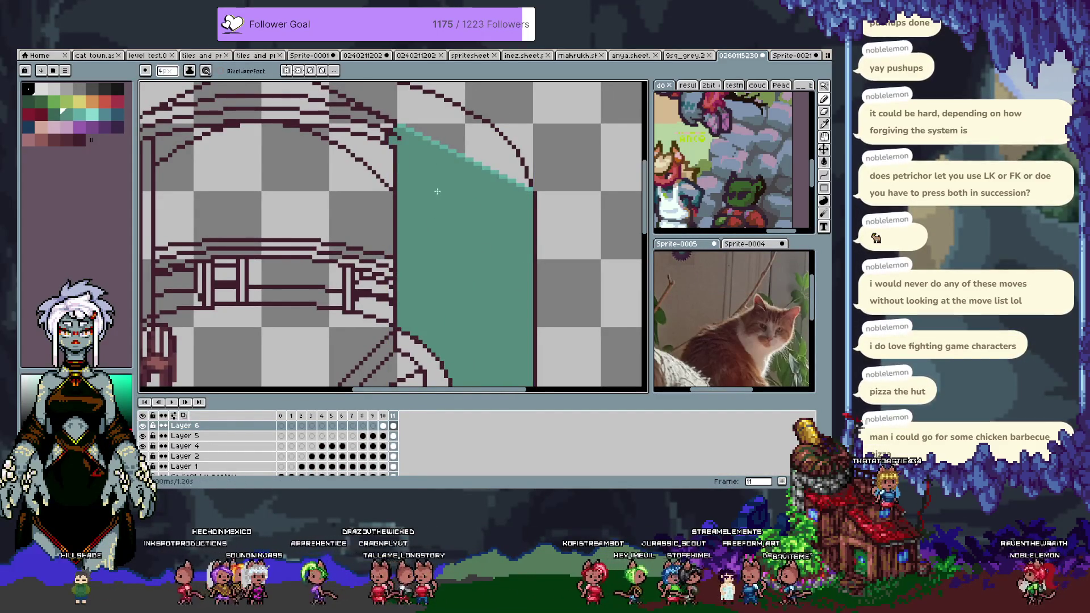
key(Tab)
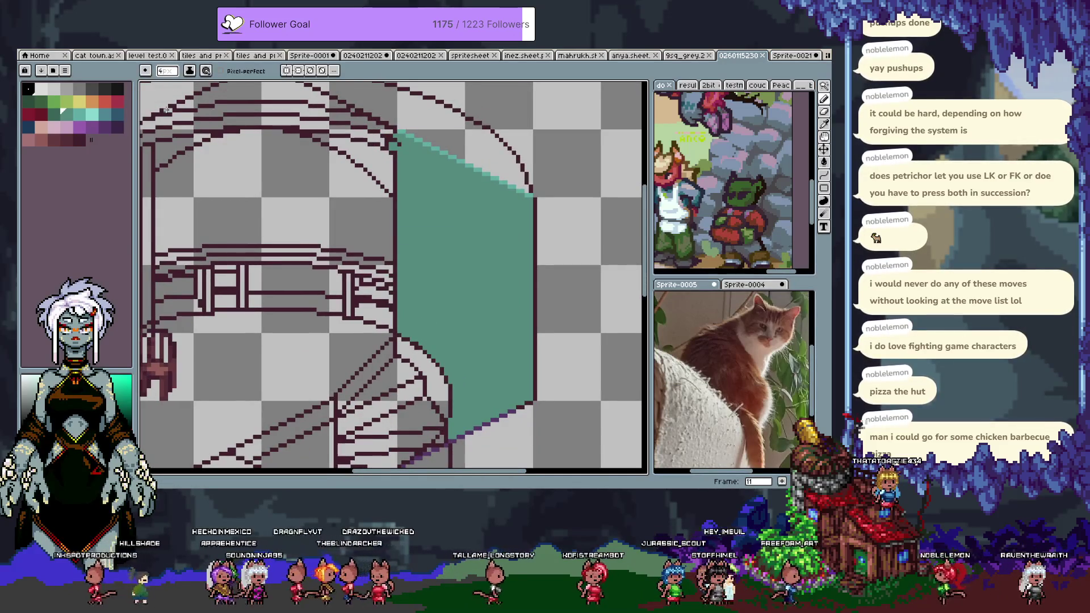
Step: Paint darker grey blotches from bottom to top along the right side of the teal wall
alt+click(348, 189)
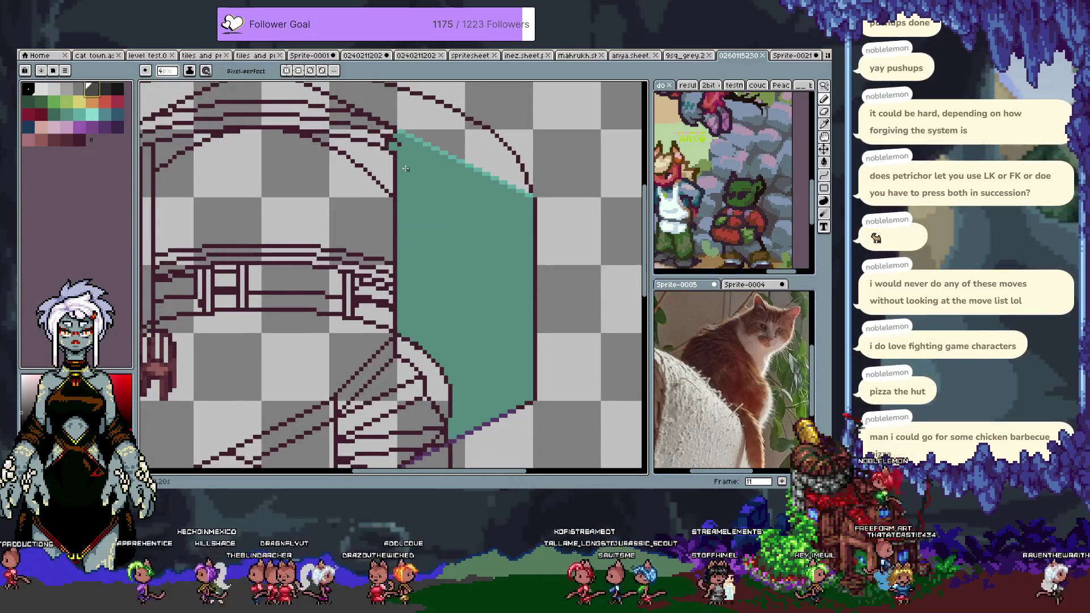
click(413, 168)
drag(449, 188, 431, 200)
key(ctrl+z)
key(ctrl+z)
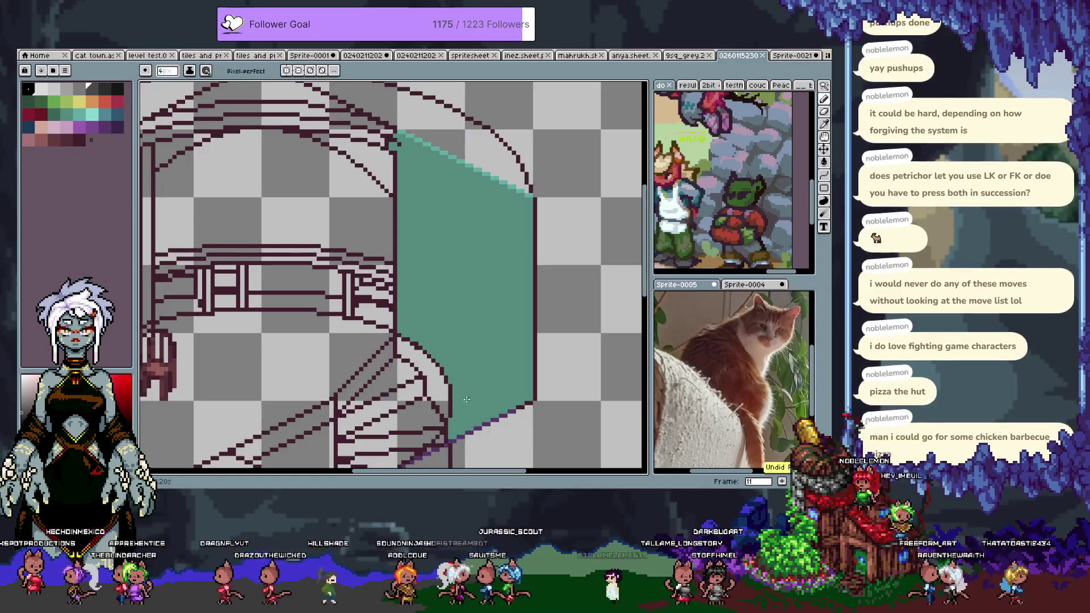
click(105, 88)
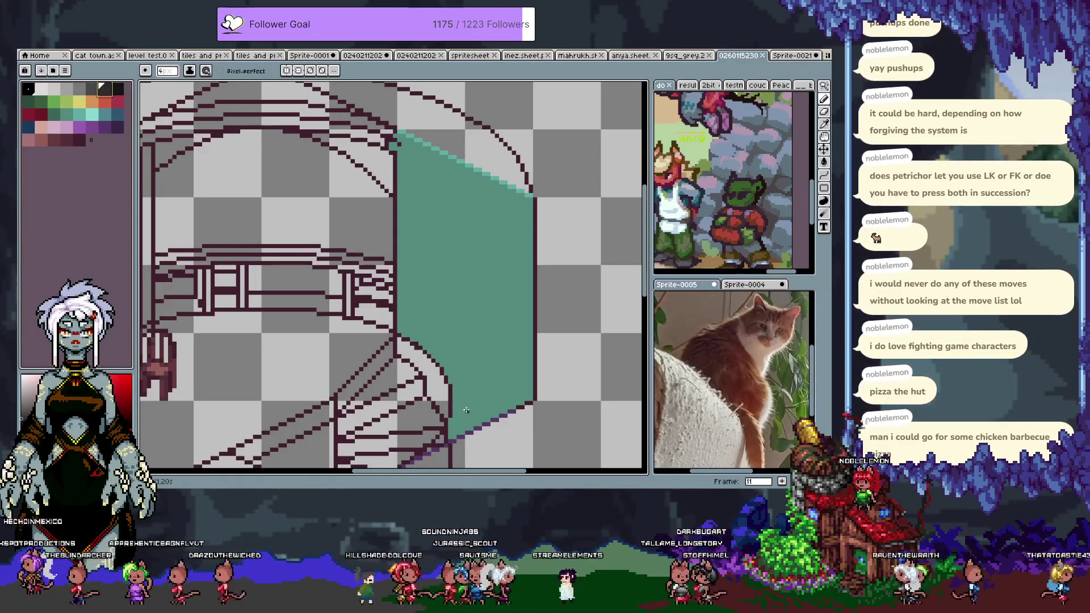
drag(466, 411, 462, 405)
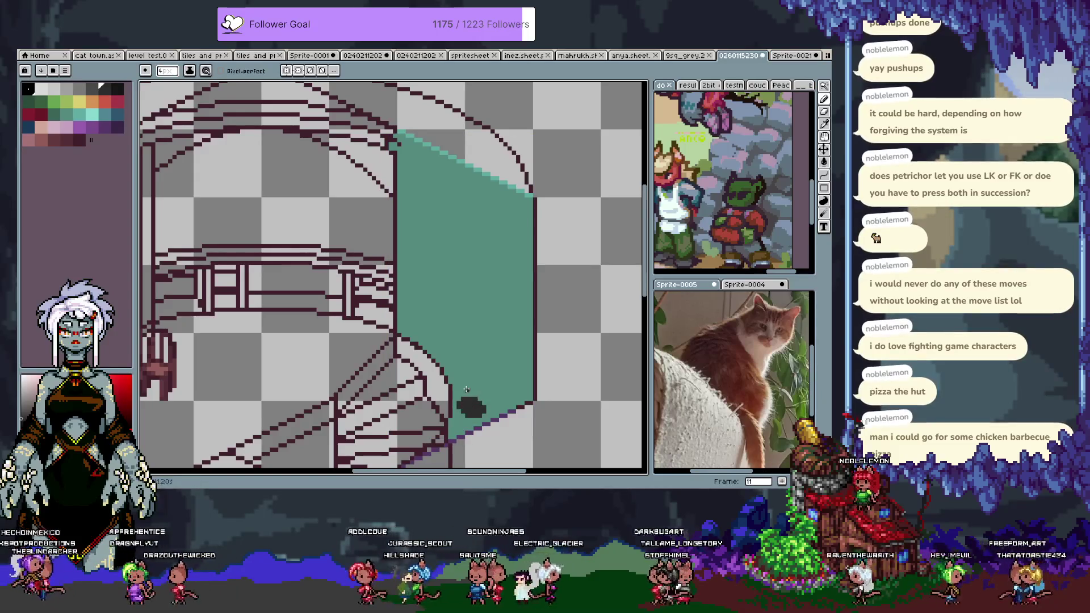
mouse_move(476, 383)
mouse_down()
mouse_move(481, 353)
mouse_move(495, 387)
mouse_move(463, 338)
mouse_move(475, 343)
mouse_move(480, 301)
mouse_up()
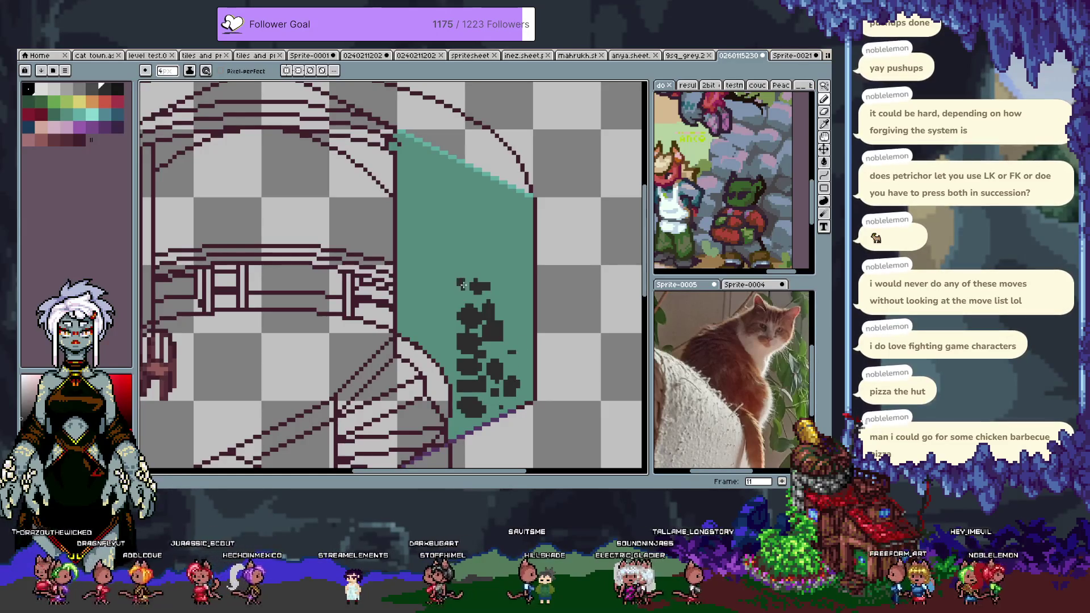
drag(484, 268, 462, 261)
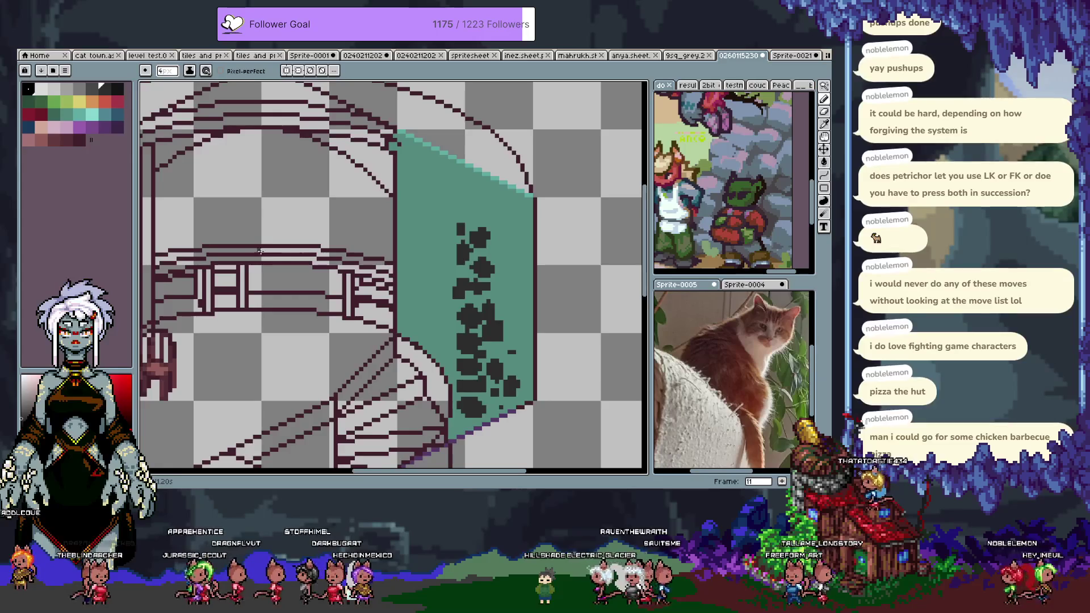
Step: Shade the wall's left side with a lighter mid grey
click(80, 90)
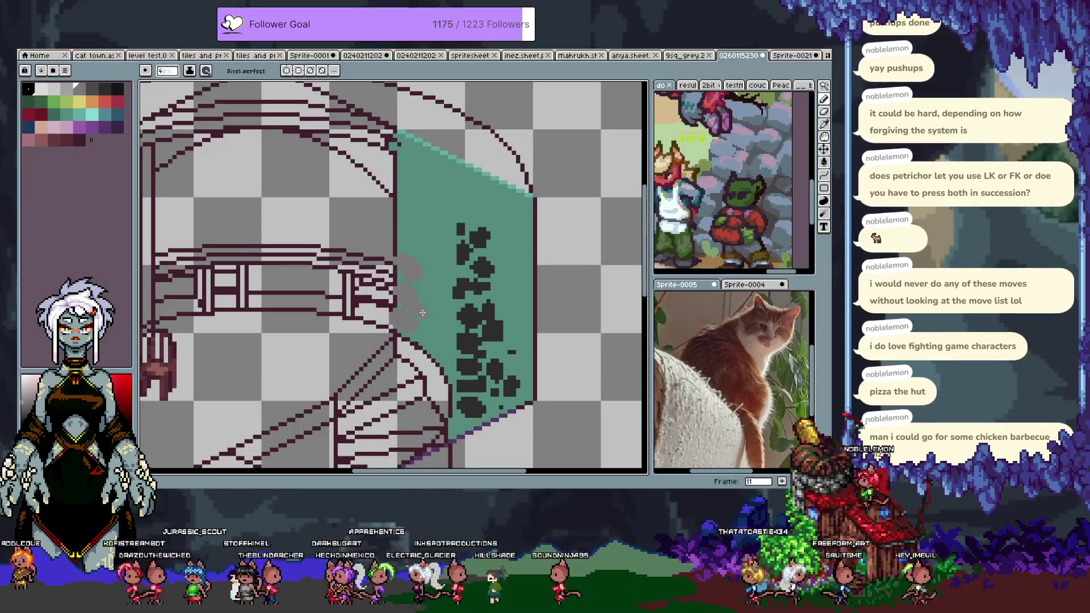
drag(448, 335, 429, 279)
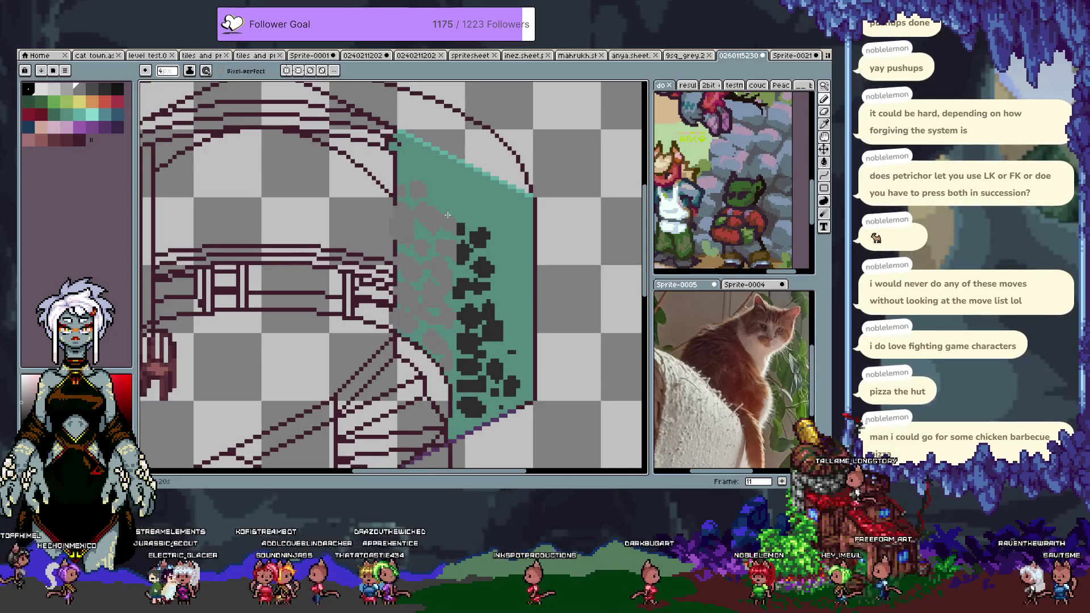
alt+click(449, 237)
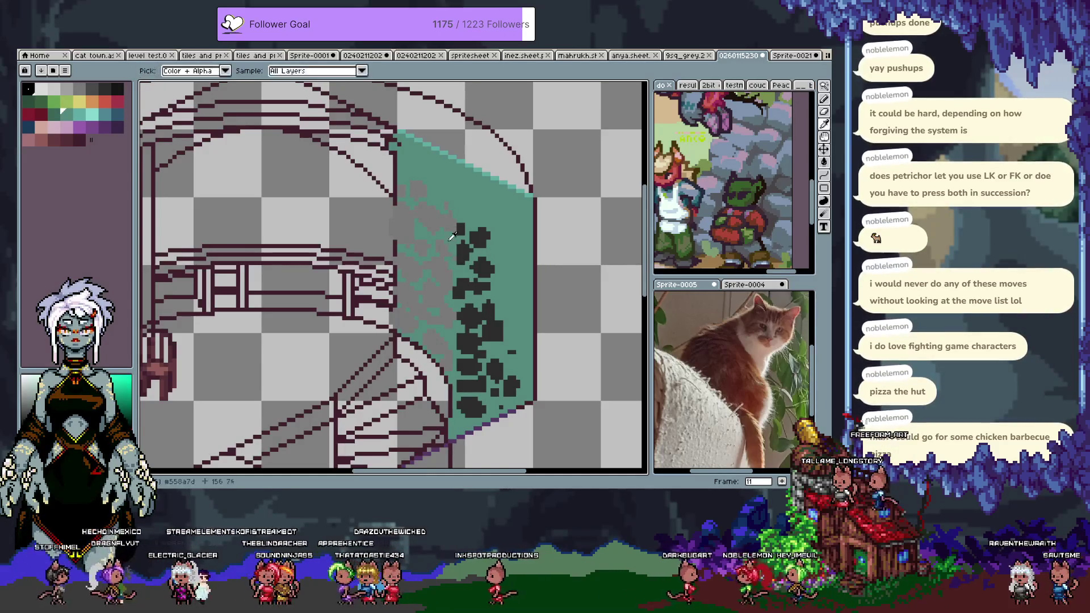
Step: Pencil light grey pixels down the wall's upper-left area using a grey sampled from the artwork
alt+click(446, 304)
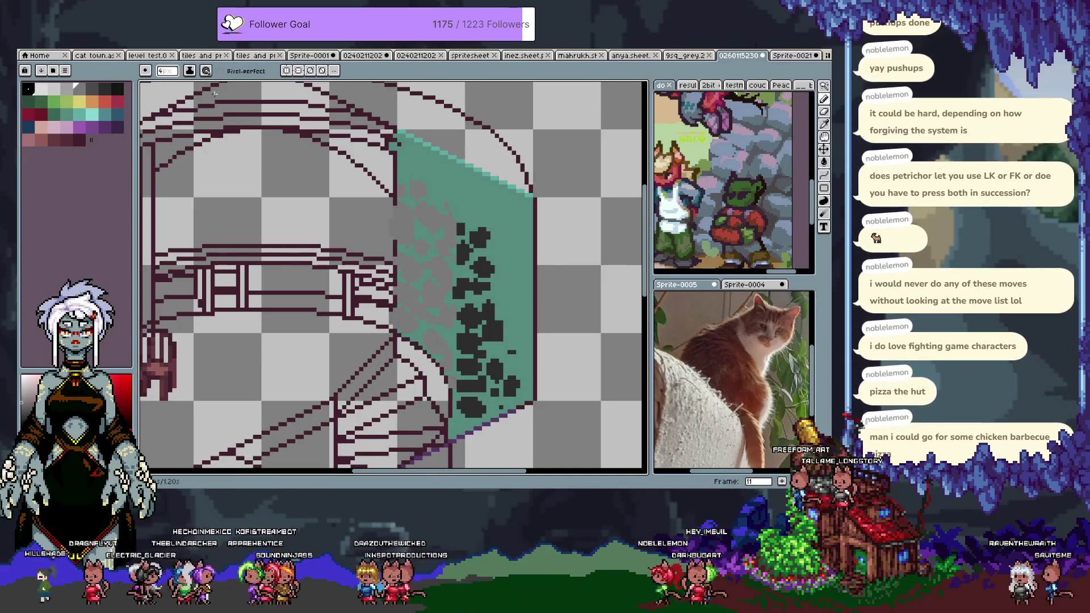
key(w)
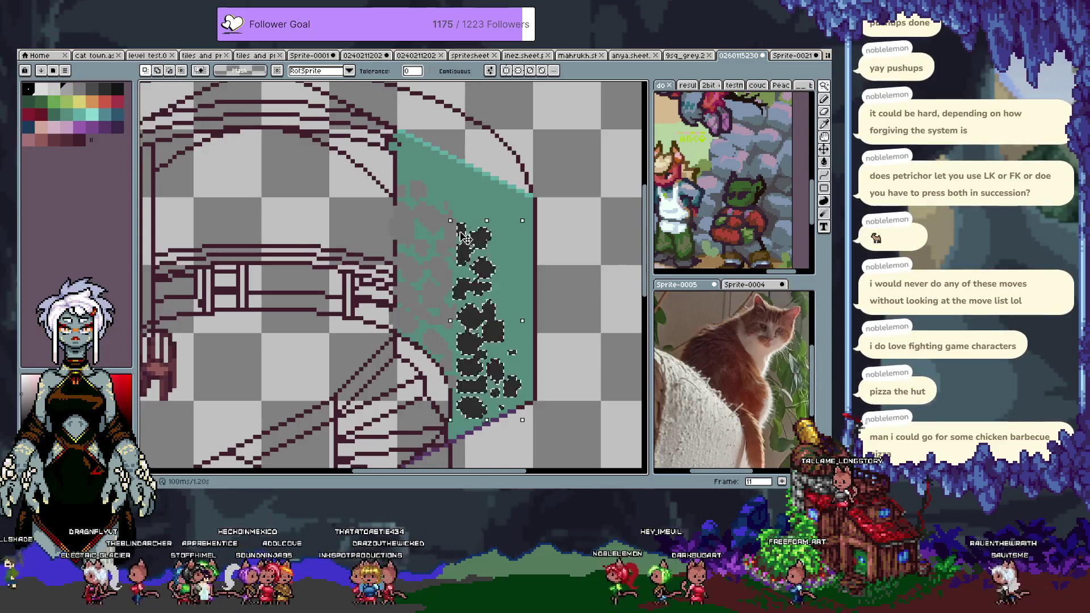
key(b)
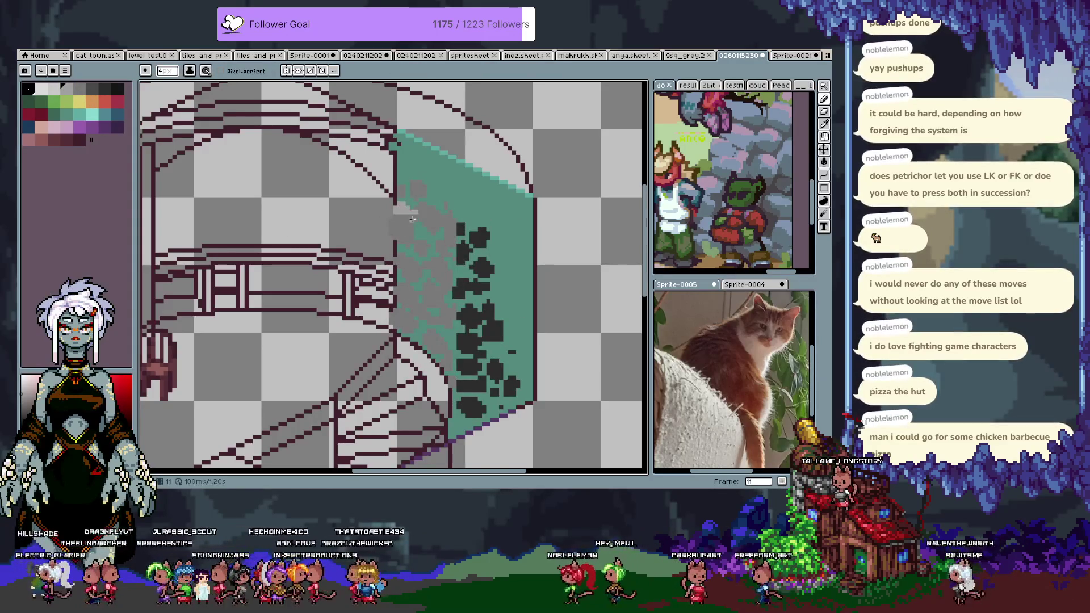
drag(421, 216, 408, 238)
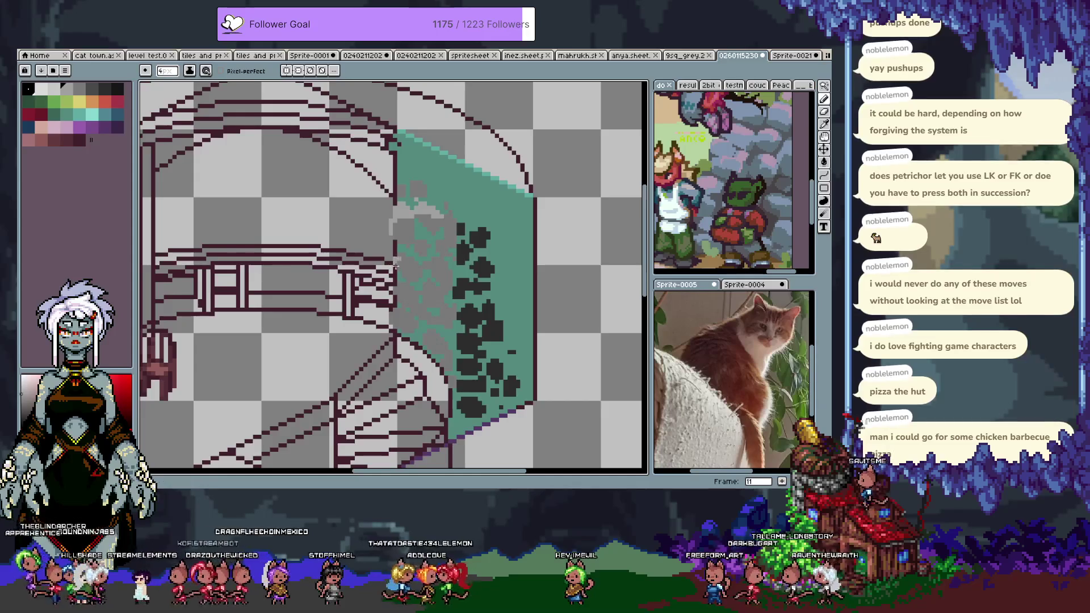
drag(407, 261, 409, 293)
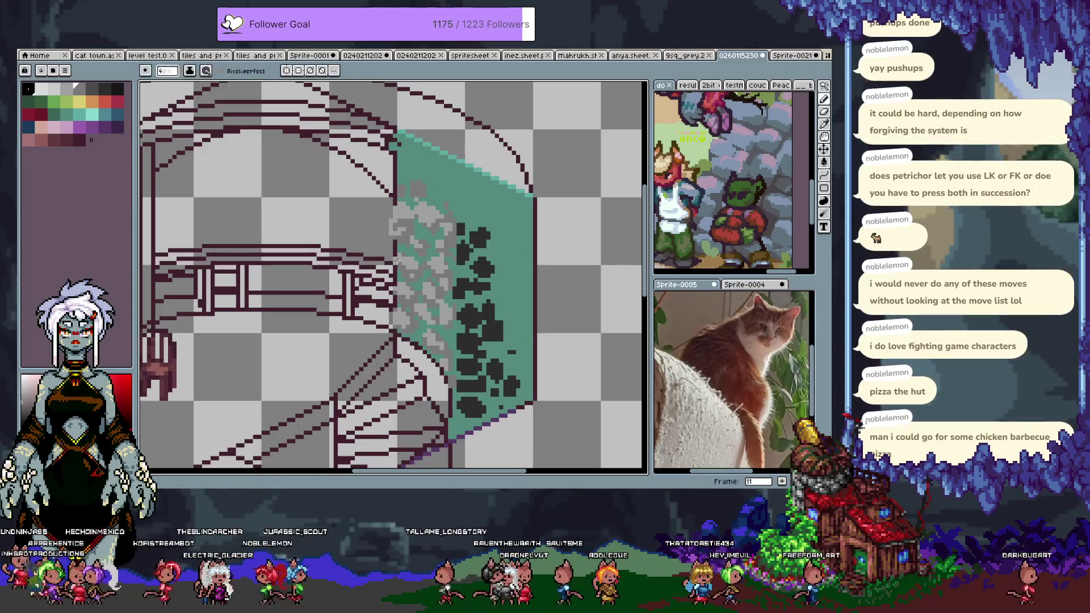
key(i)
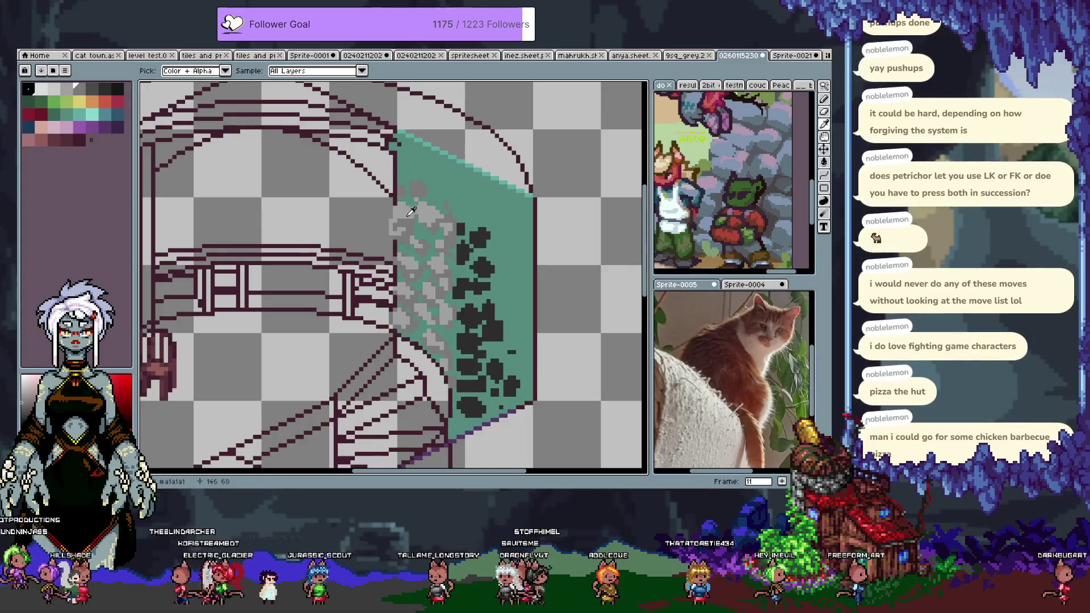
key(b)
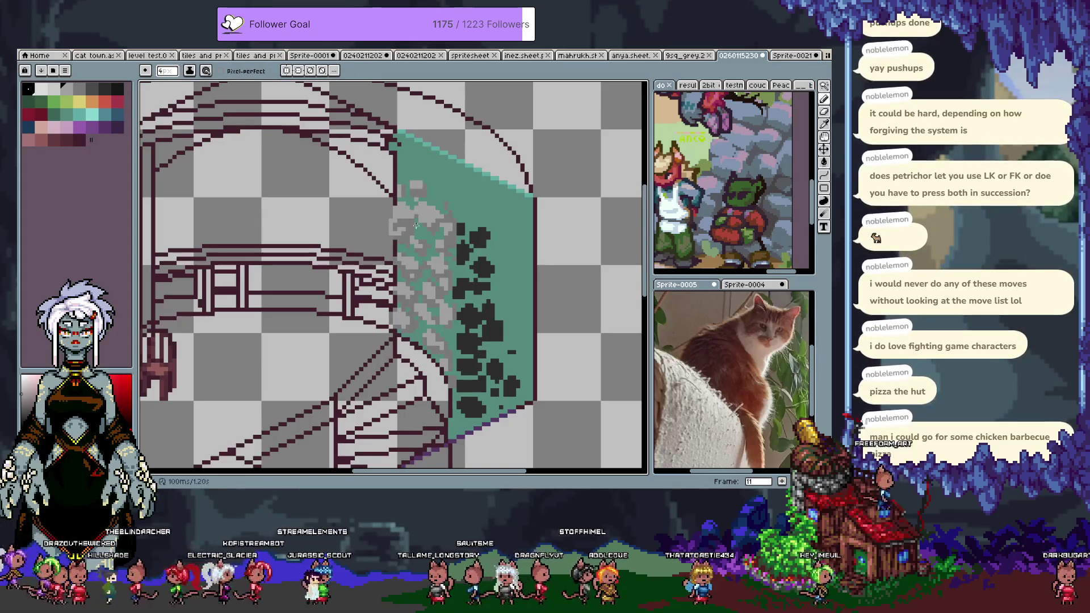
alt+click(417, 220)
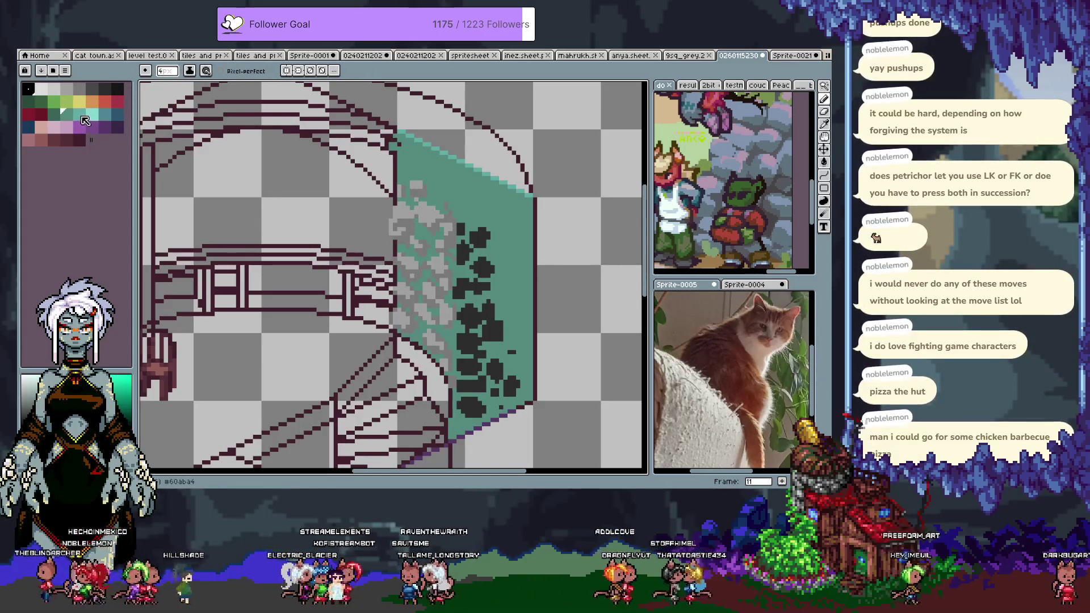
click(34, 109)
key(ctrl)
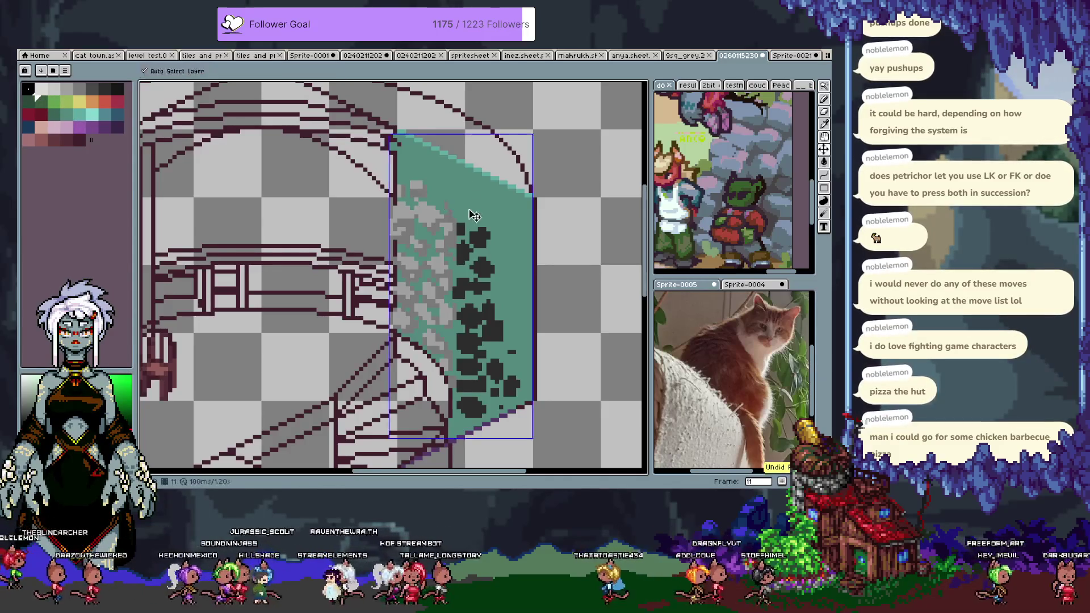
Step: Tint the dark blotches with a soft 8px brush at 46% opacity
click(423, 231)
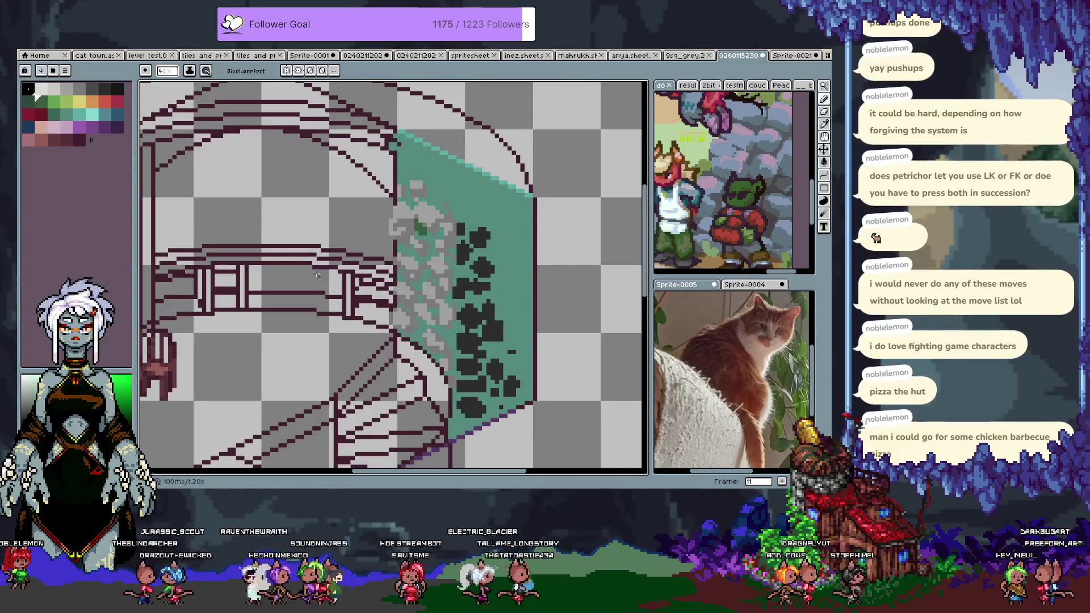
key(e)
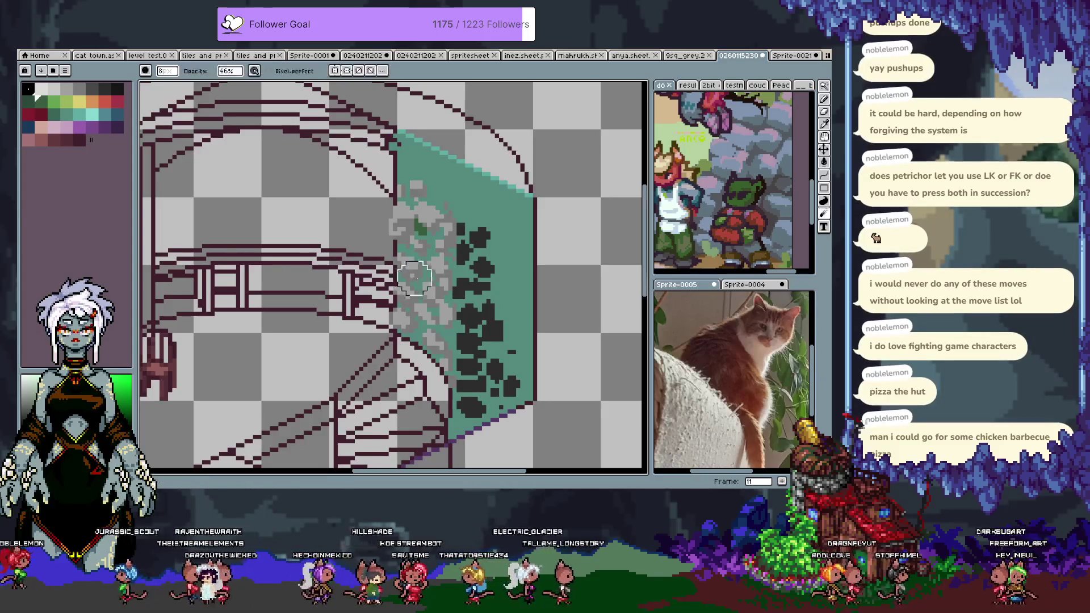
mouse_move(488, 243)
mouse_down()
mouse_move(477, 234)
mouse_move(495, 231)
mouse_move(480, 235)
mouse_move(477, 275)
mouse_move(483, 261)
mouse_up()
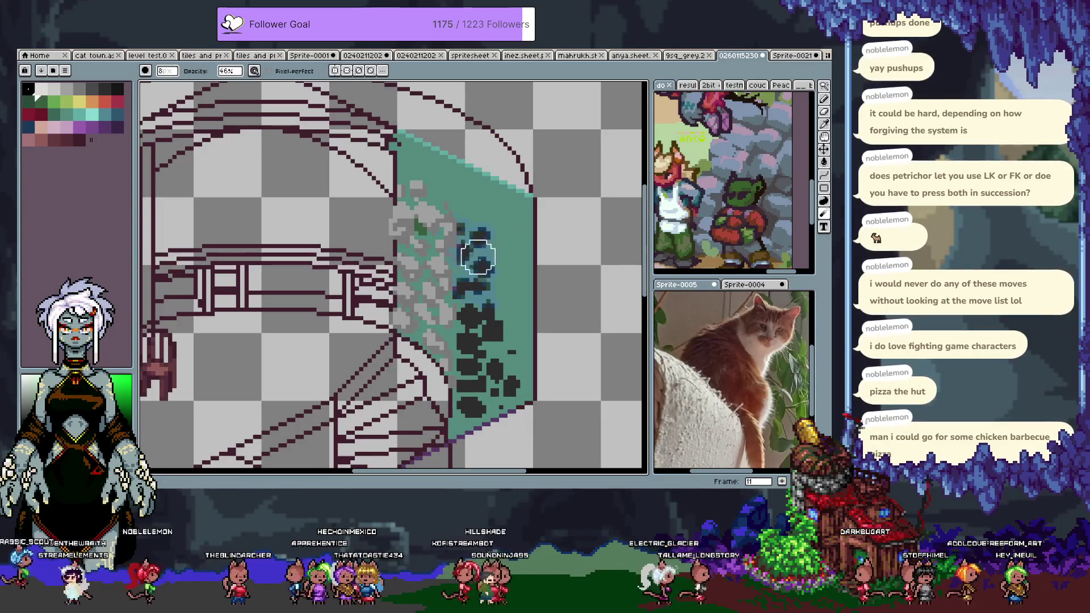
key(alt)
alt+click(472, 237)
key(ctrl)
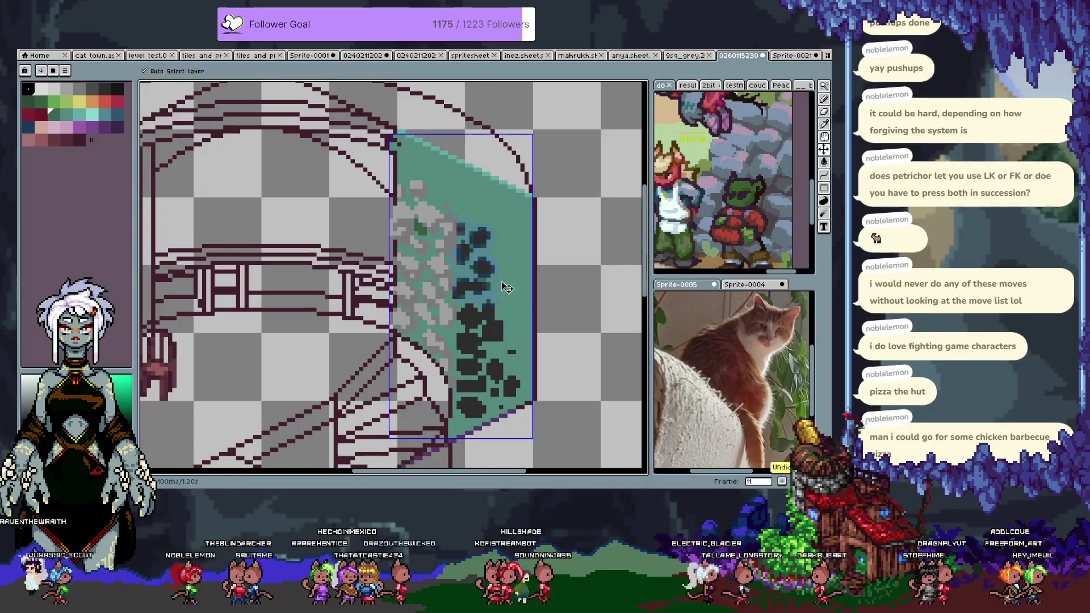
Step: Select the teal wall region, then place and undo a trial dark teal pixel
key(w)
click(423, 233)
key(ctrl+d)
key(b)
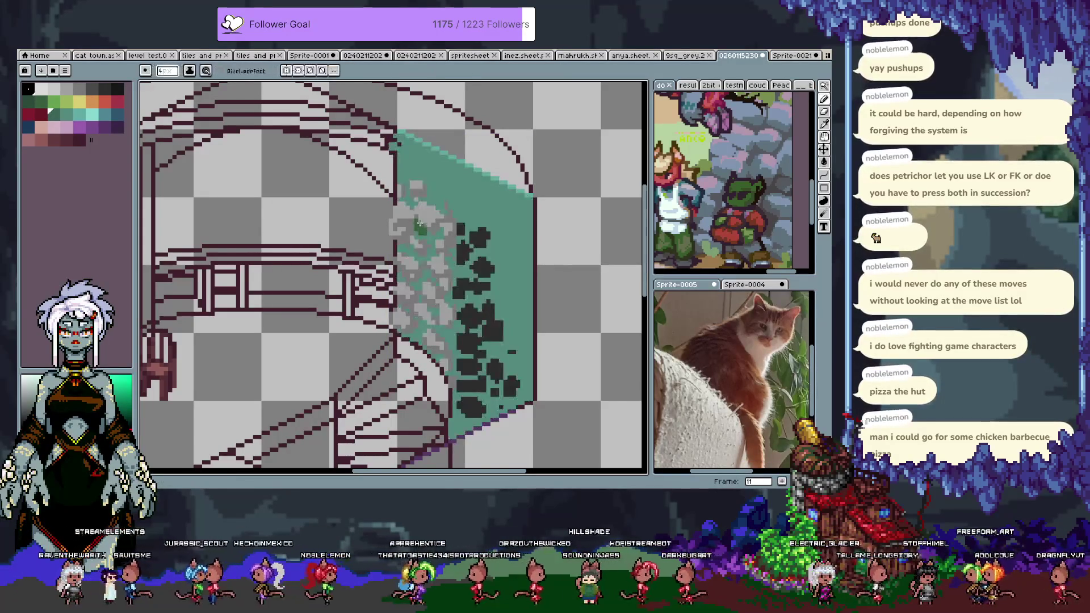
click(420, 227)
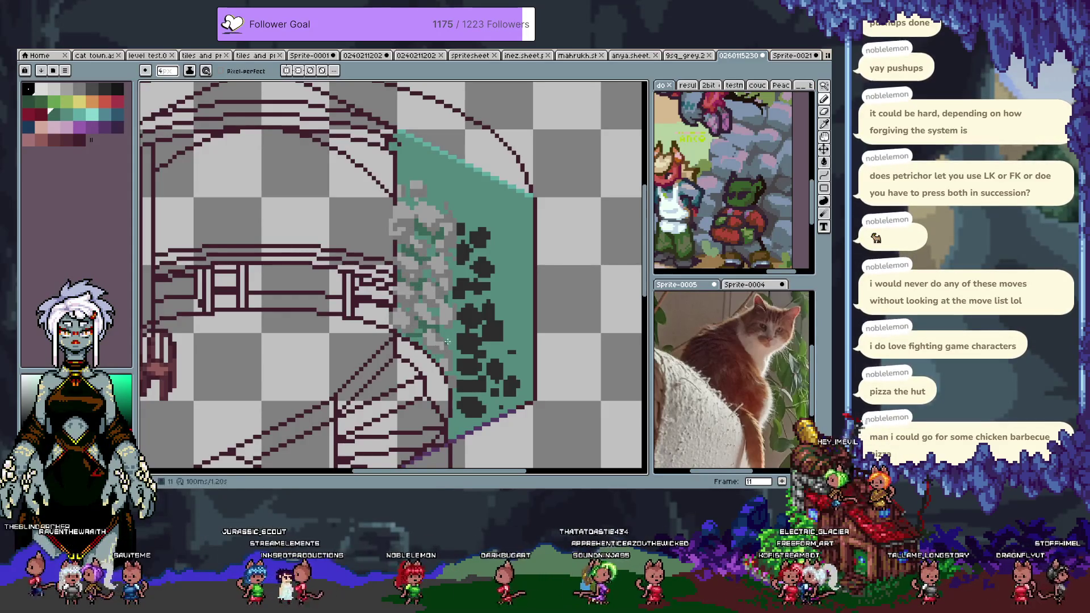
key(ctrl+z)
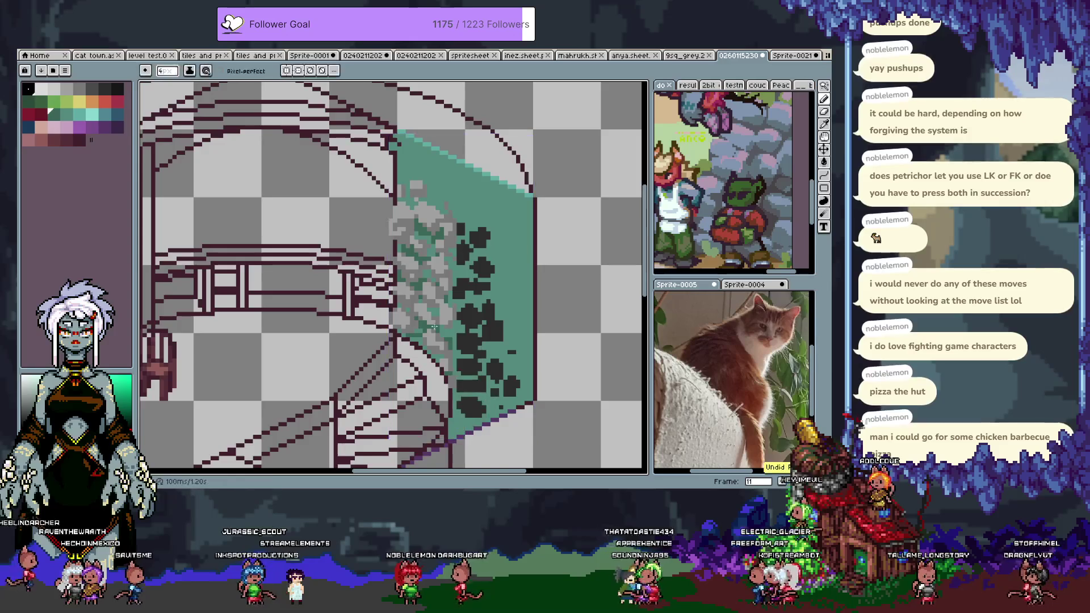
drag(401, 297, 489, 275)
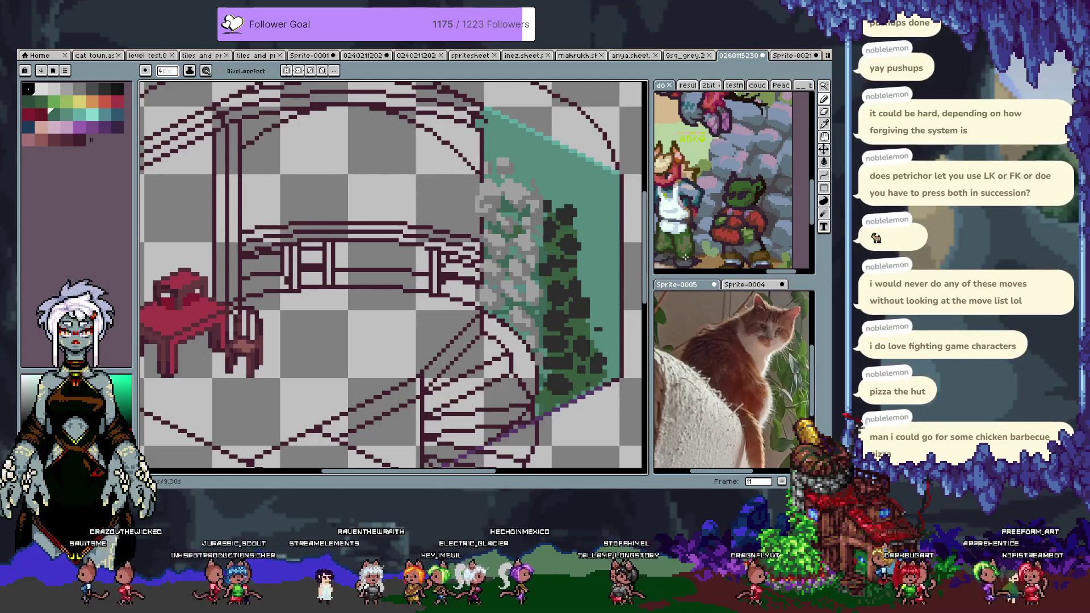
scroll(534, 211, up, 2)
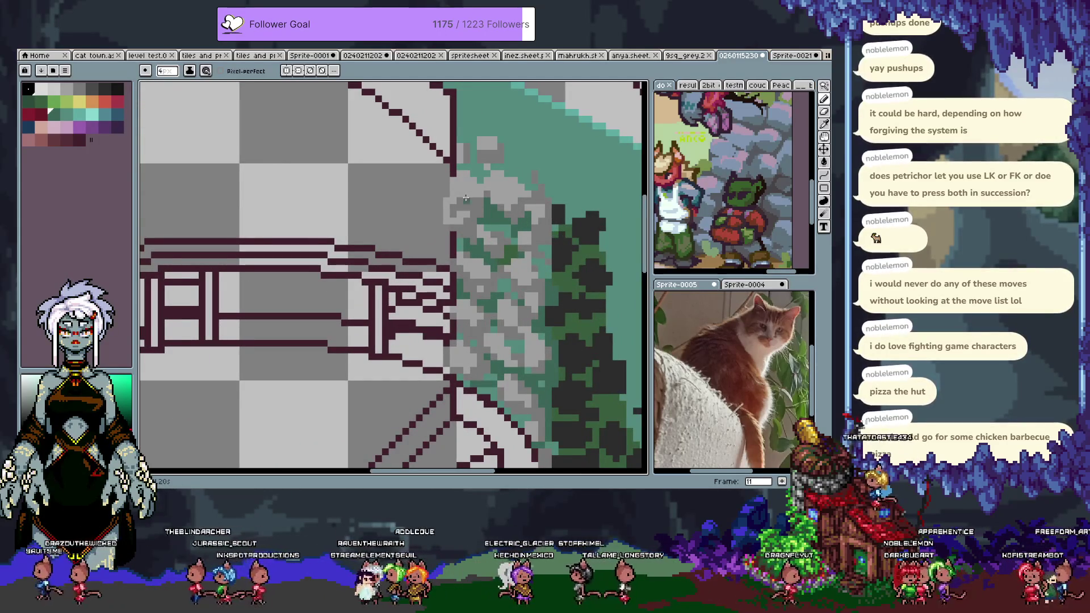
Step: Draw a dark grey line along the foliage's left edge
key(w)
click(408, 202)
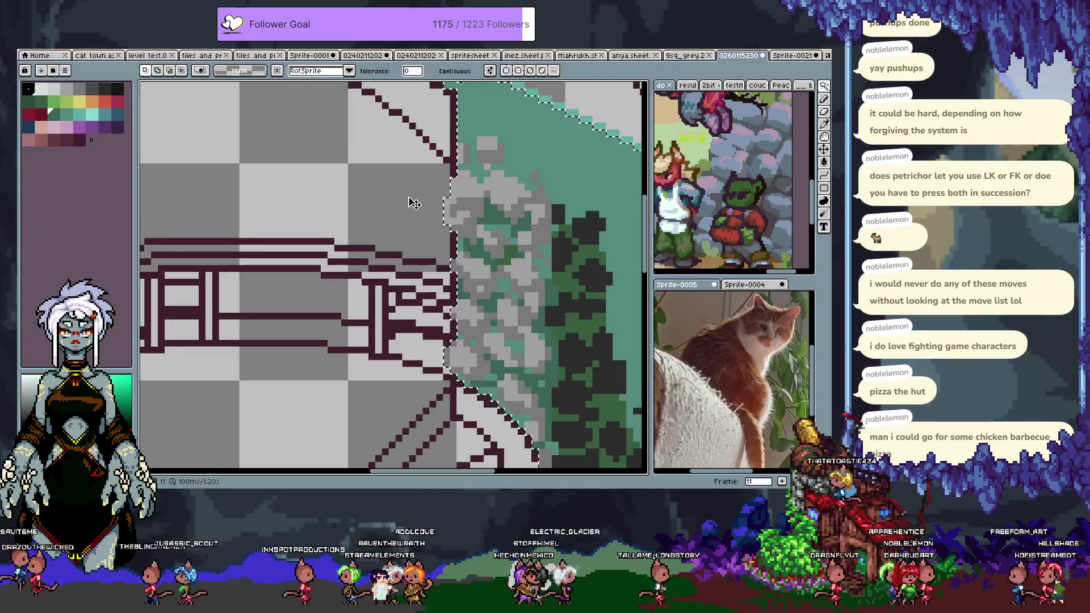
key(ctrl+d)
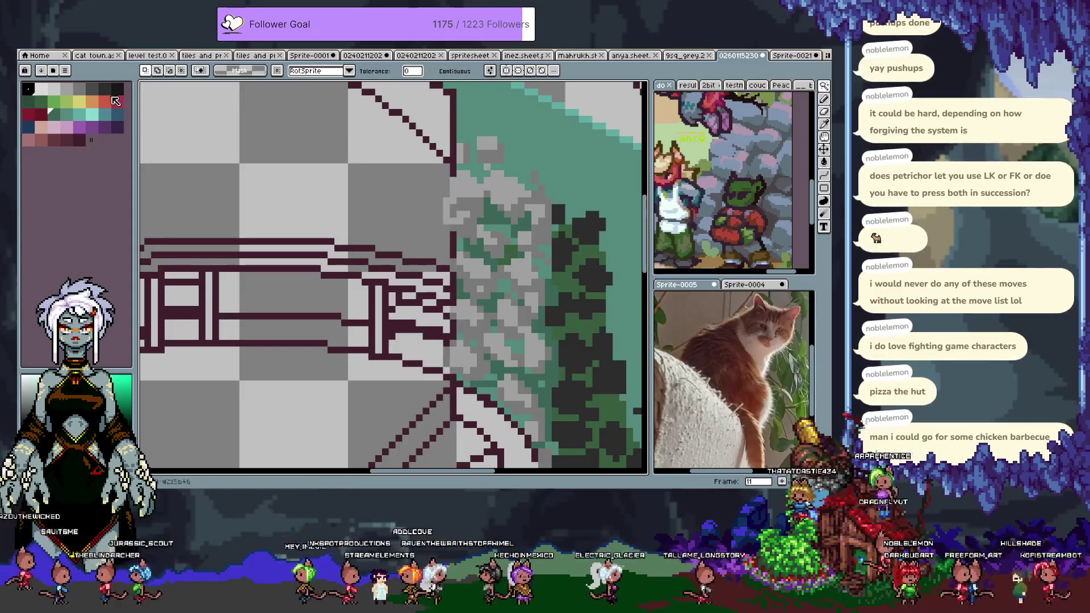
click(98, 91)
key(b)
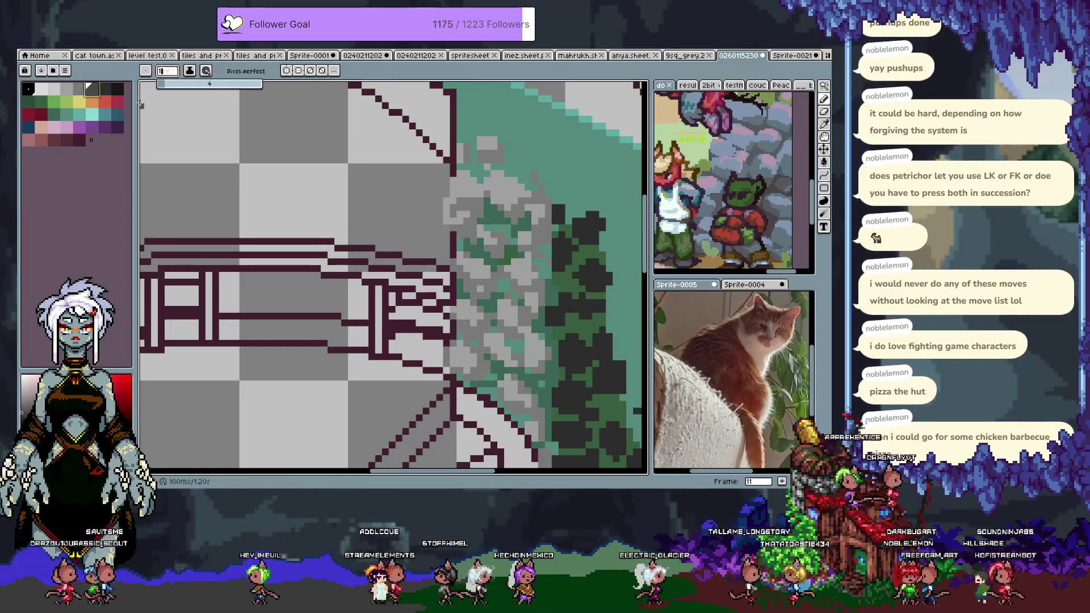
drag(446, 182, 440, 223)
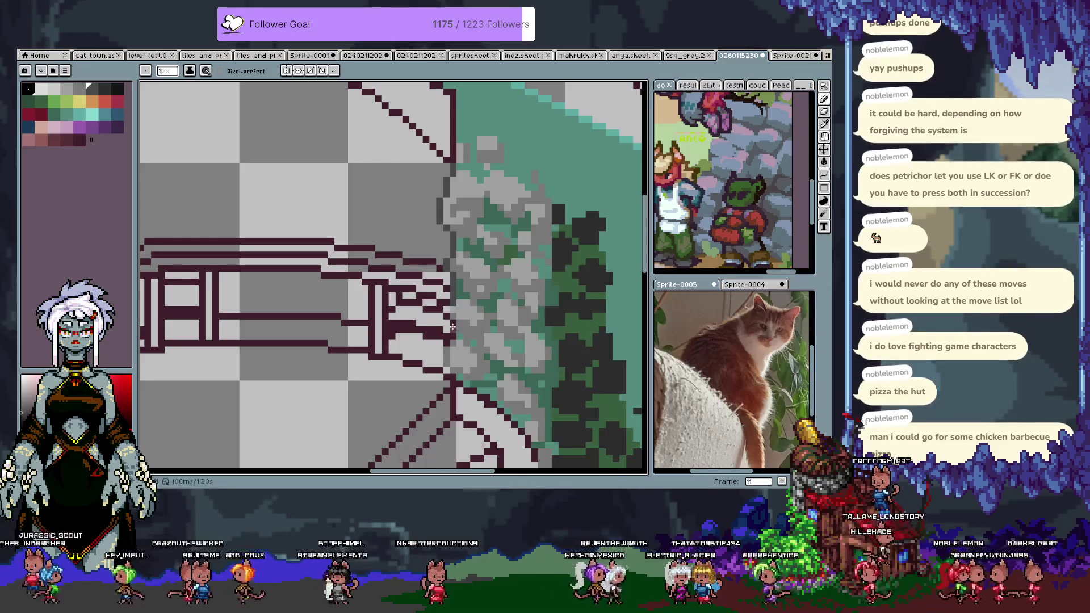
Step: Add light grey pixels into the foliage on the wall's right side
mouse_move(447, 352)
mouse_down()
mouse_move(455, 250)
mouse_move(431, 260)
mouse_move(415, 397)
mouse_up()
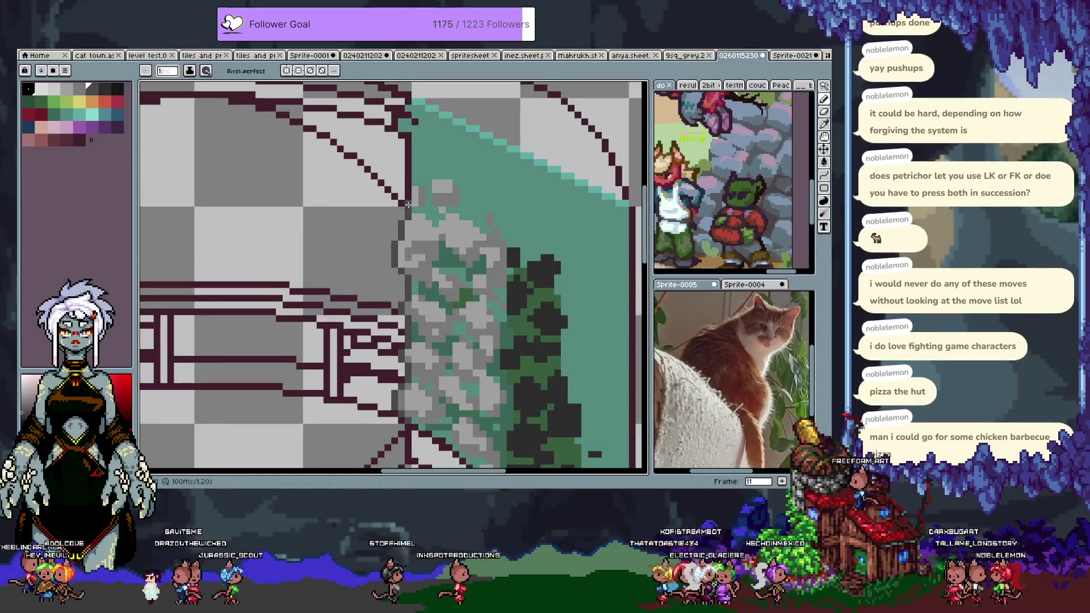
key(v)
mouse_move(578, 345)
mouse_down()
mouse_move(528, 209)
mouse_move(433, 209)
mouse_up()
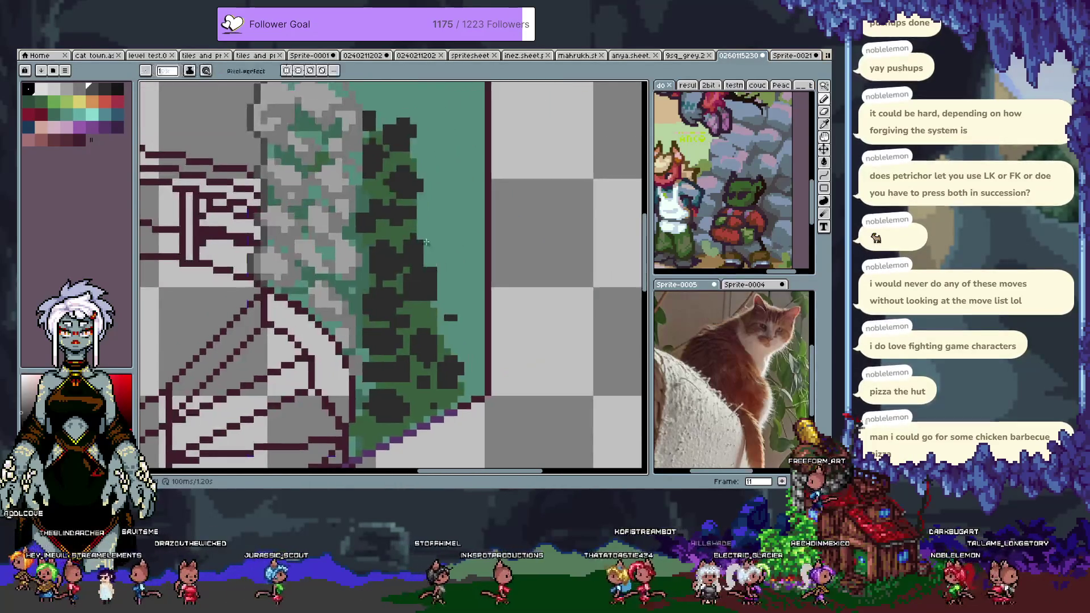
key(b)
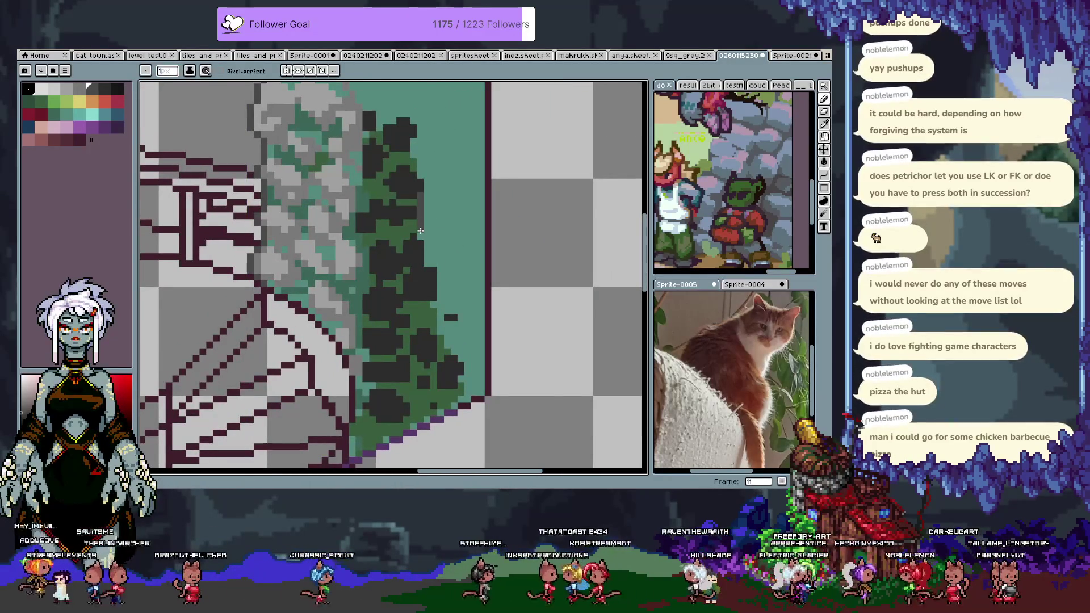
alt+click(438, 244)
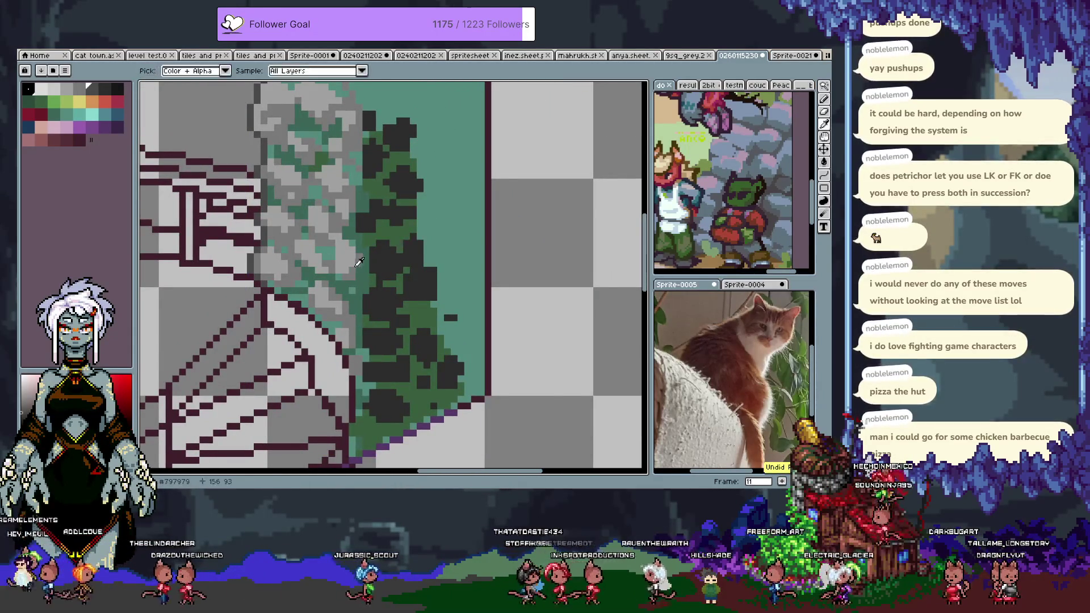
click(97, 87)
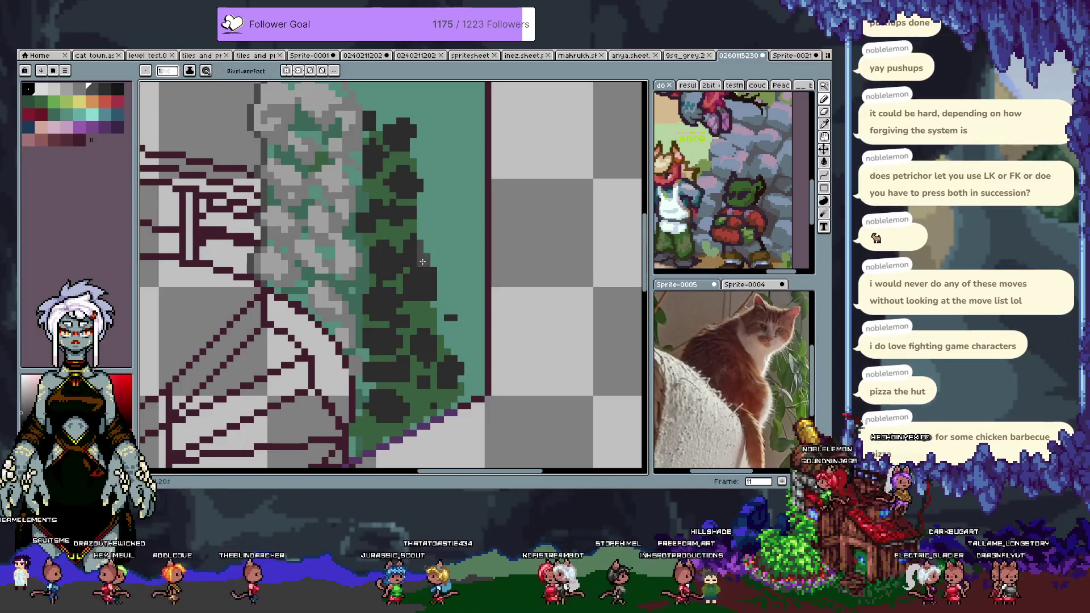
click(439, 290)
key(ctrl+z)
click(447, 298)
click(454, 318)
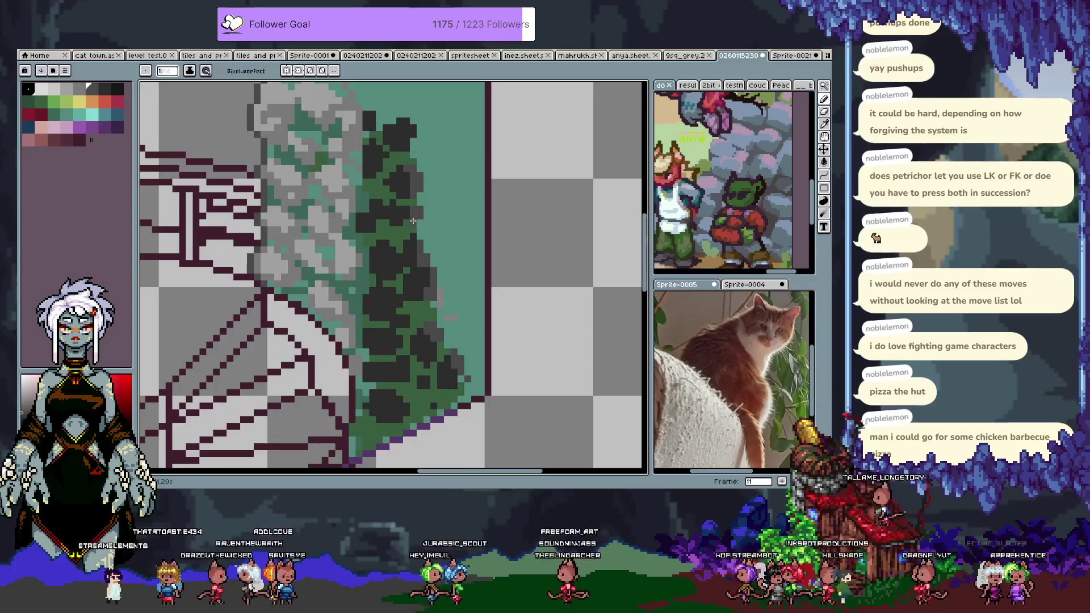
Step: Add dark grey pixels to the dark leaf cluster
scroll(413, 221, up, 3)
drag(416, 221, 398, 206)
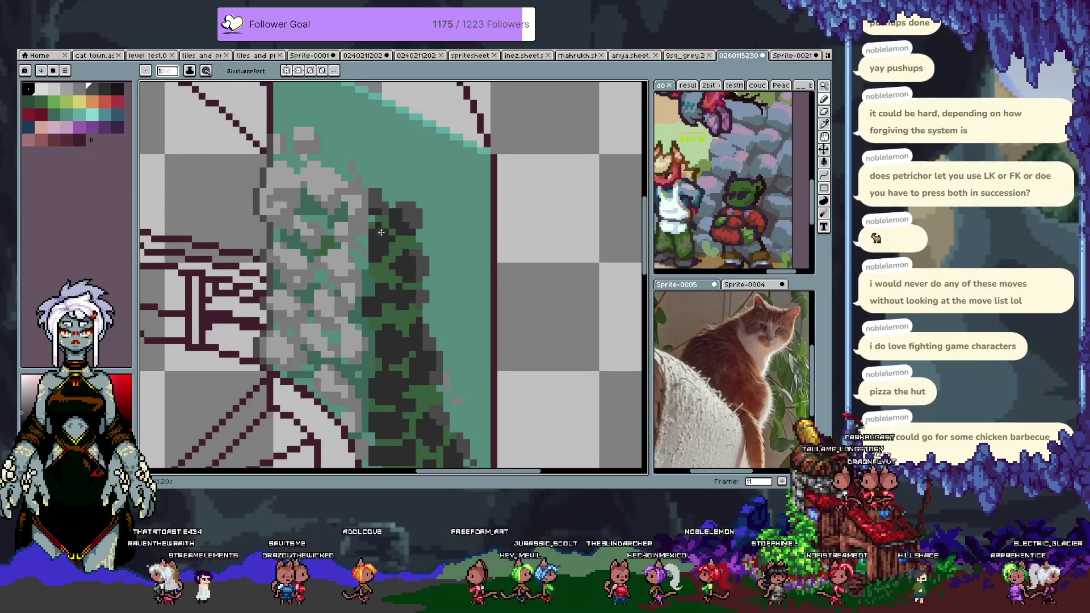
scroll(373, 223, up, 3)
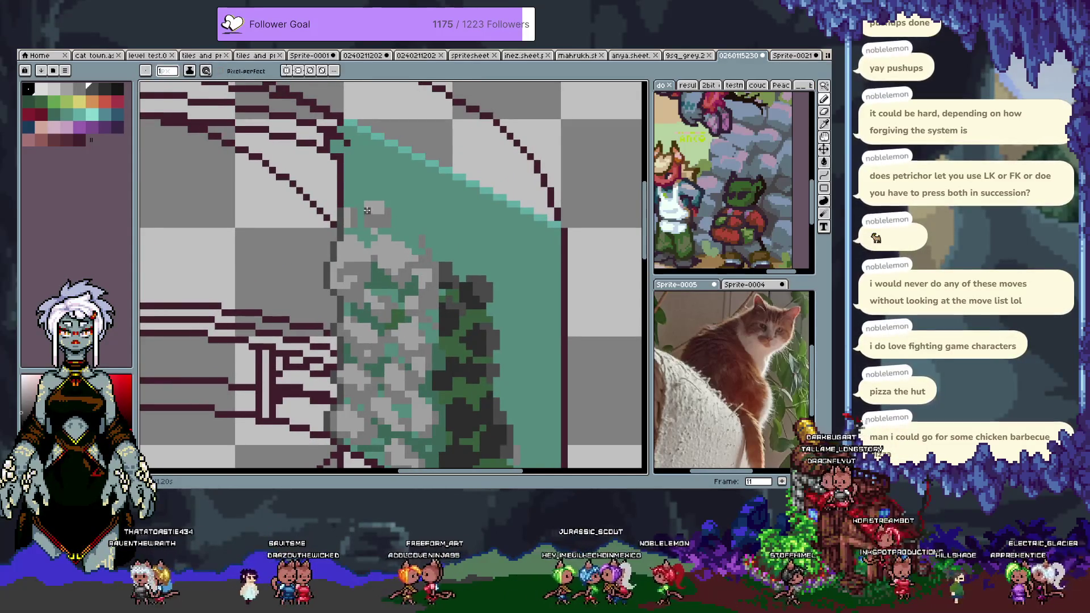
scroll(398, 255, down, 5)
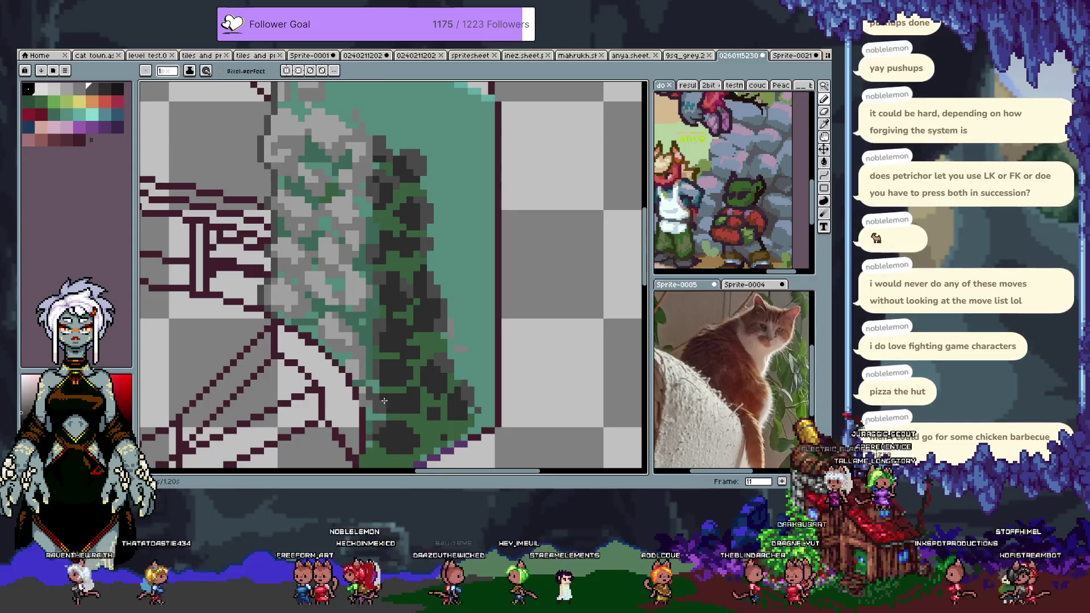
key(space)
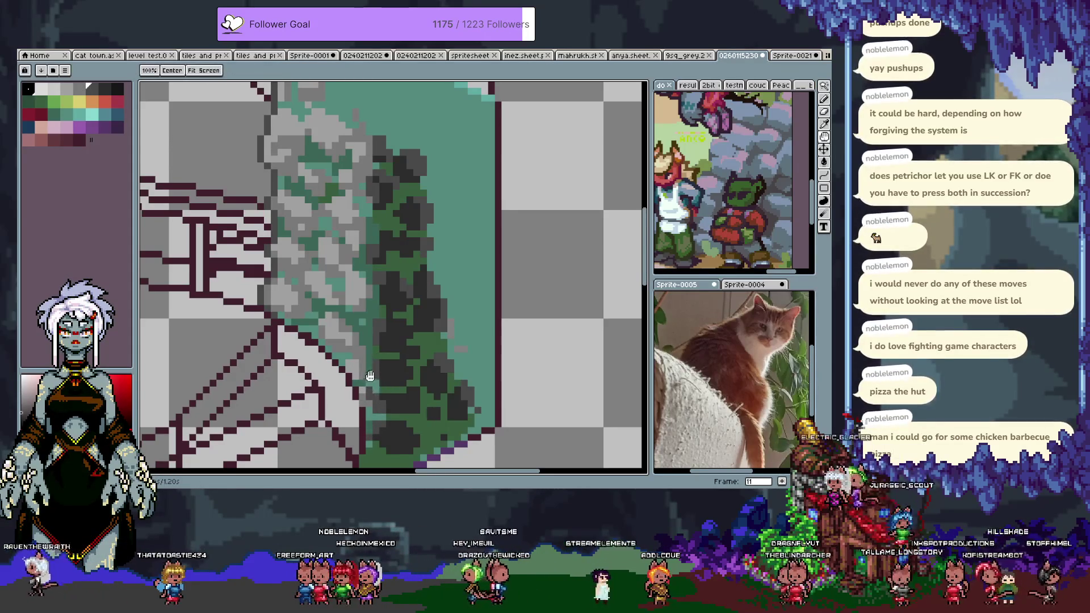
key(space)
drag(298, 162, 327, 225)
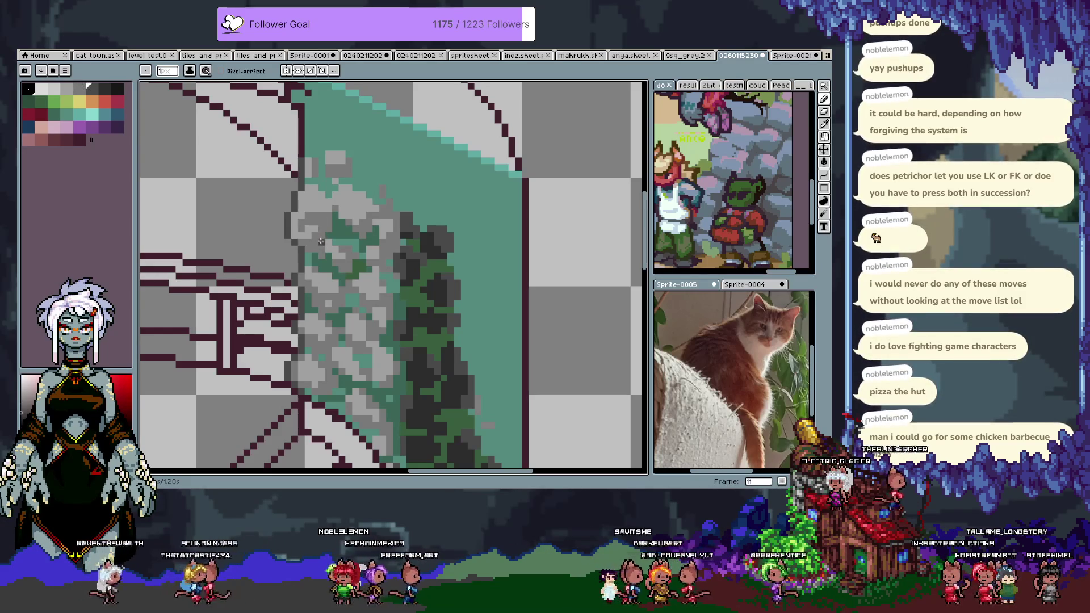
Step: Dab a dark red pixel into the foliage and check the green layer's extent
click(59, 120)
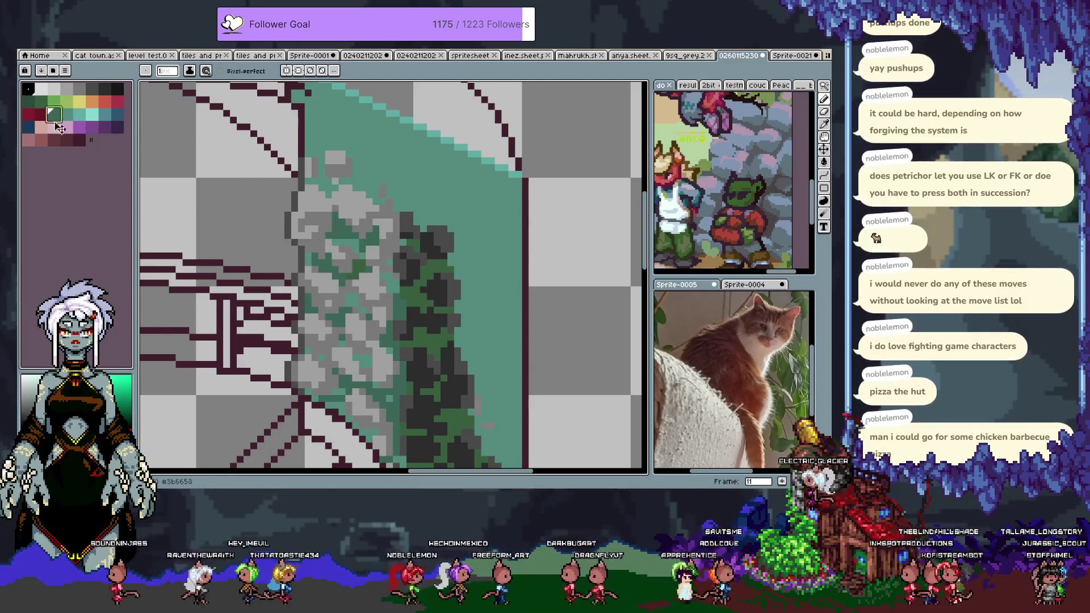
click(55, 140)
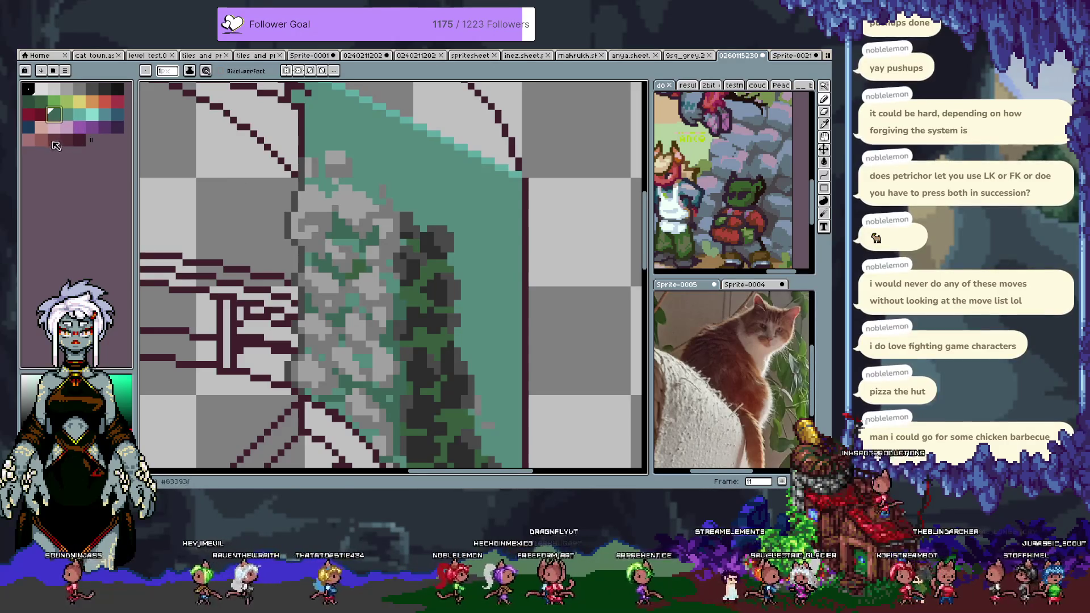
click(317, 252)
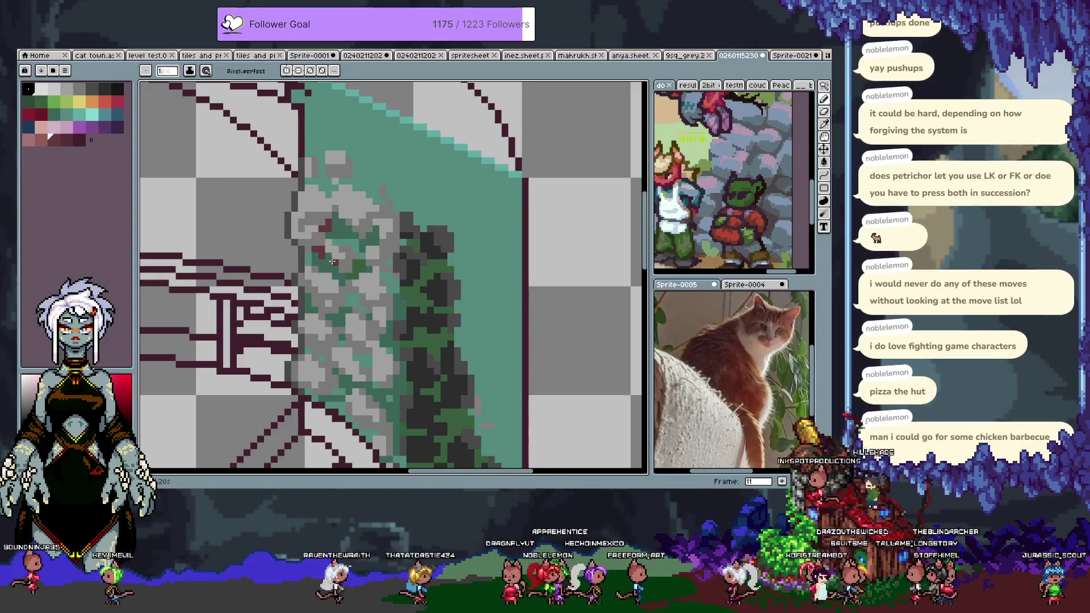
scroll(369, 261, down, 2)
key(v)
key(b)
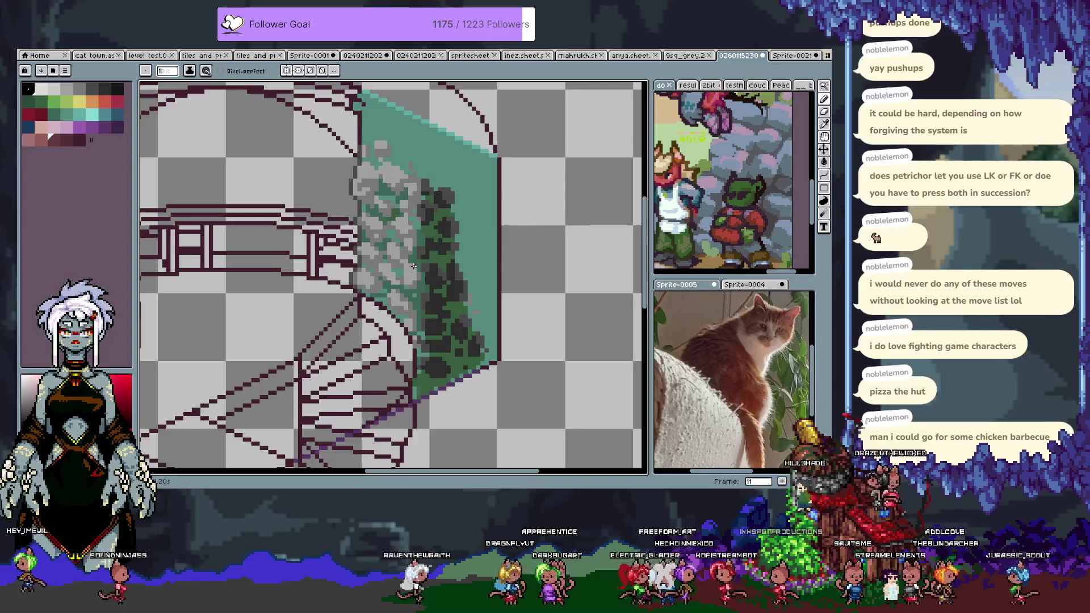
scroll(414, 266, up, 2)
Step: Check the current layer's bounds and switch to the dark pink swatch
key(w)
key(b)
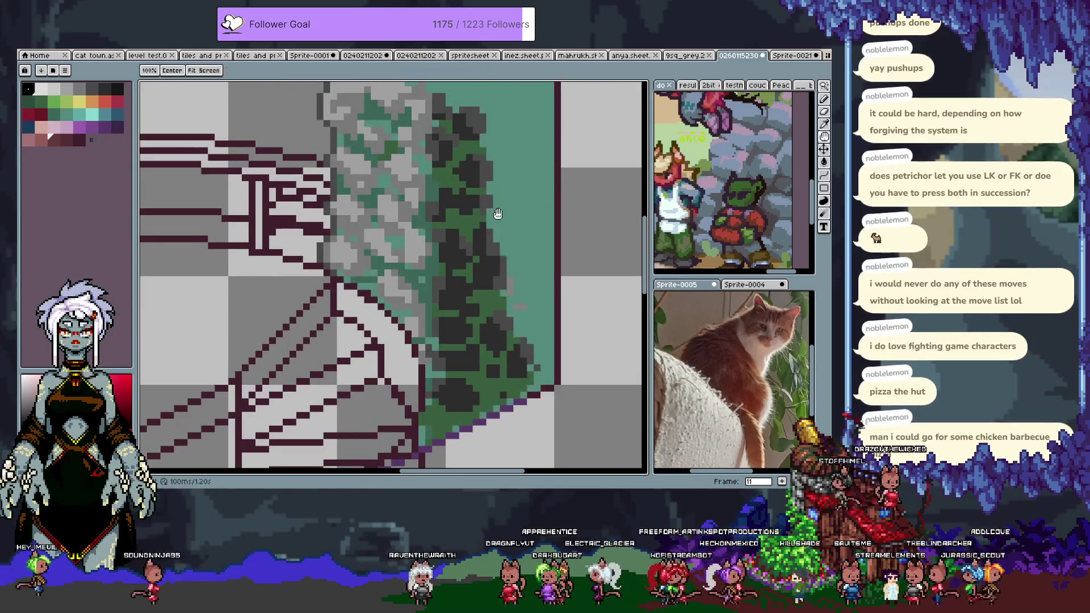
alt+click(386, 300)
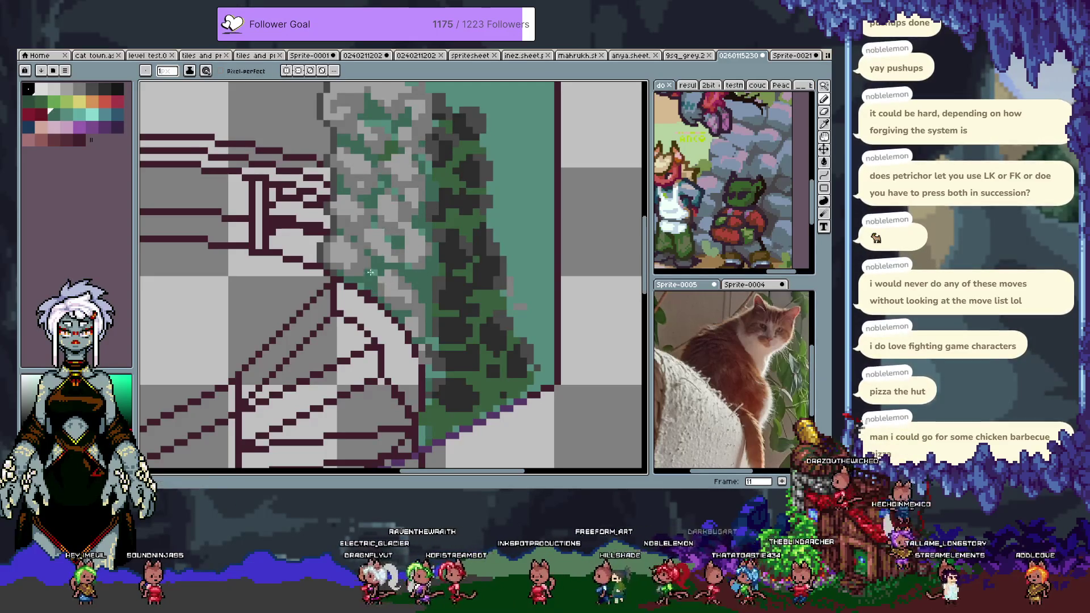
scroll(424, 322, down, 2)
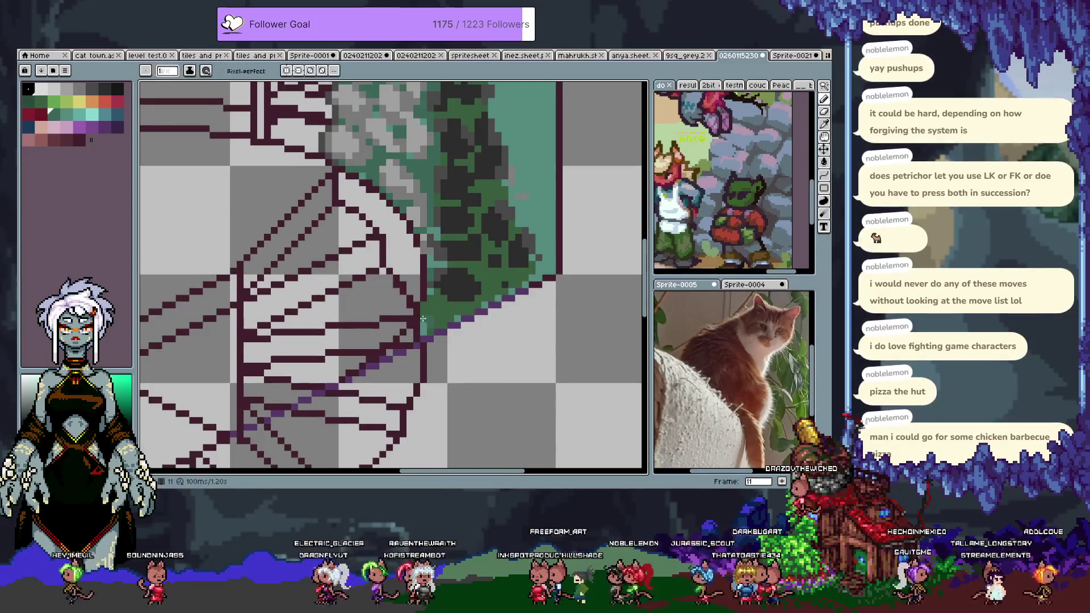
key(v)
scroll(425, 322, up, 1)
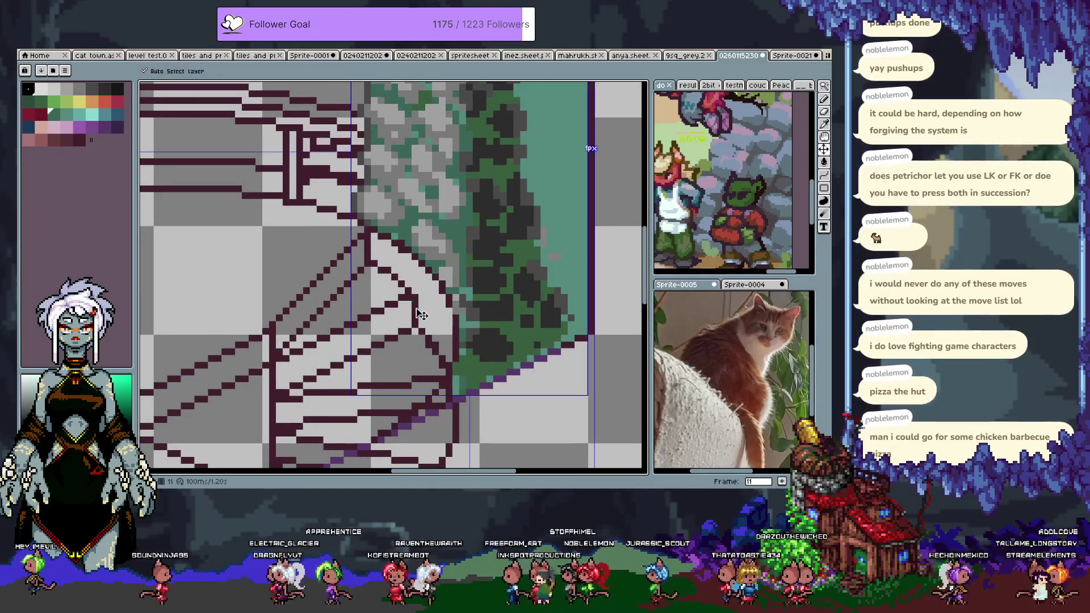
key(b)
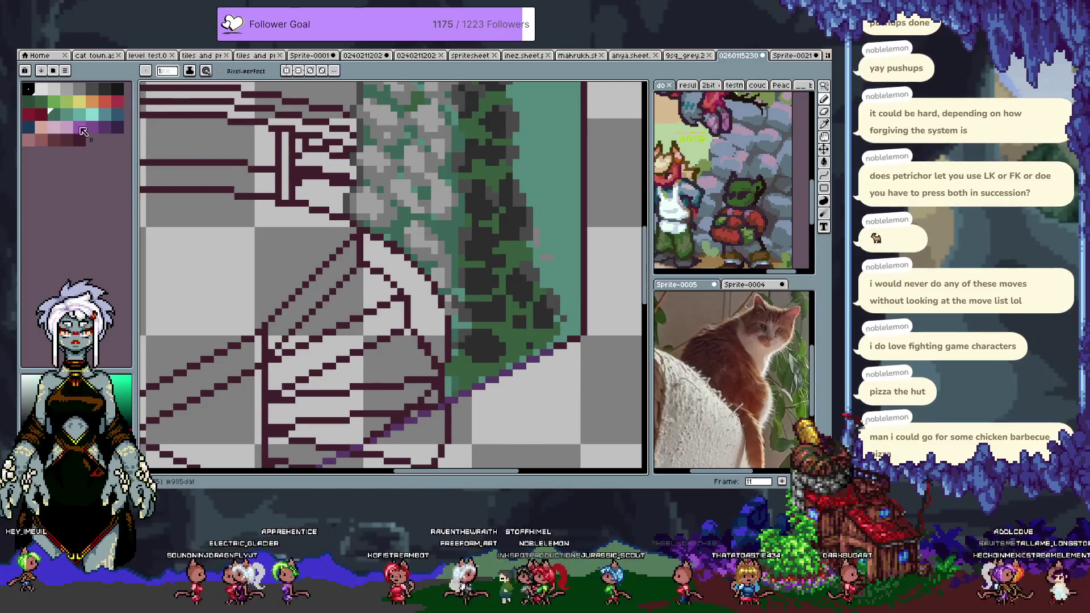
click(41, 139)
Step: Draw a dark pink stroke along the stair edge and compare nearby pink shades
mouse_move(366, 243)
mouse_down()
mouse_move(369, 260)
mouse_move(394, 278)
mouse_up()
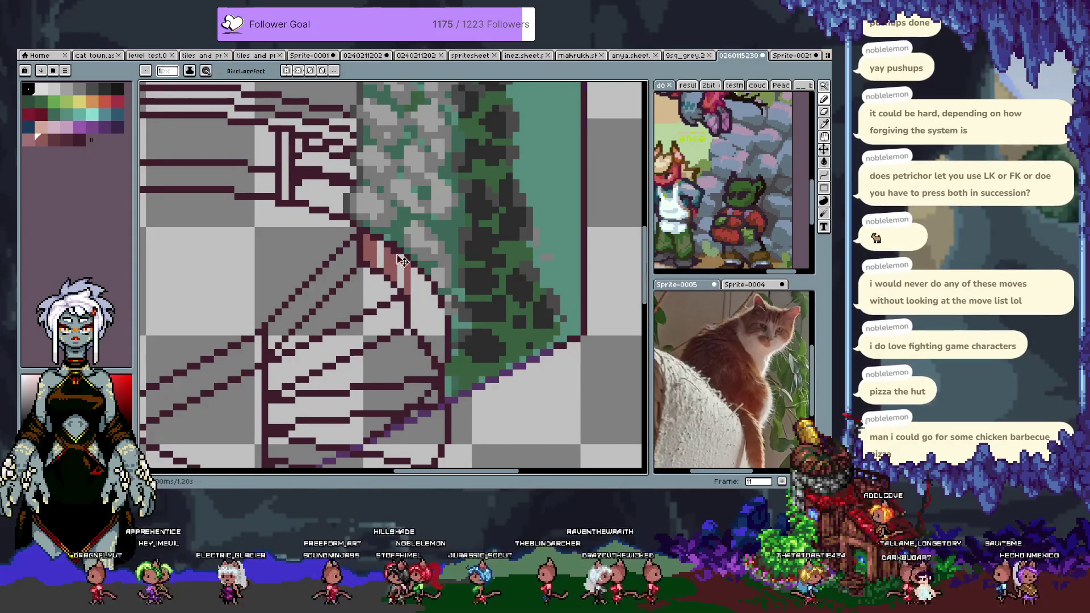
key(ctrl+z)
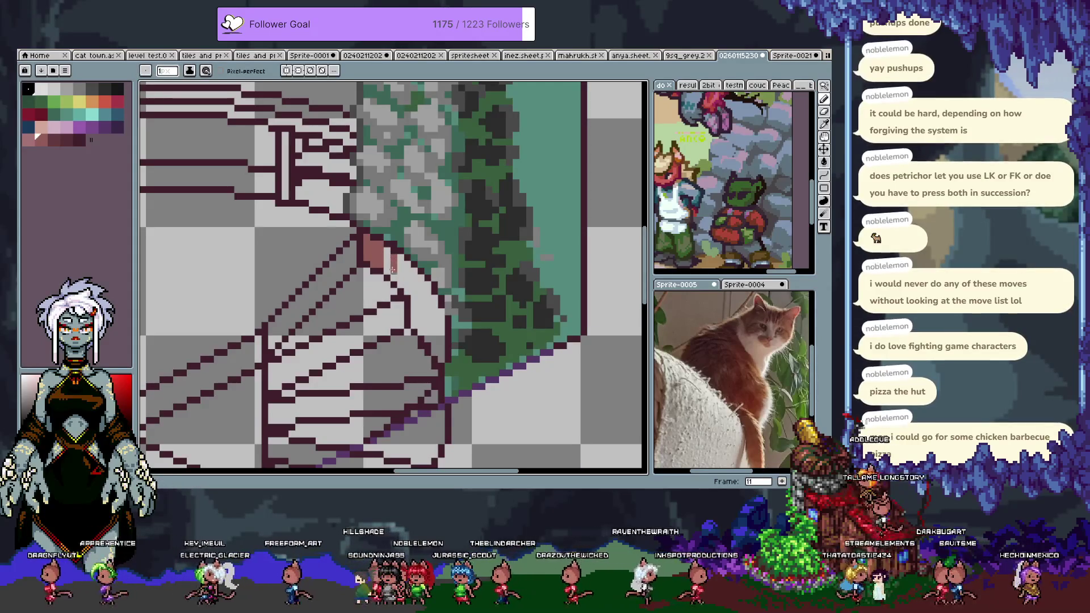
drag(399, 265, 427, 336)
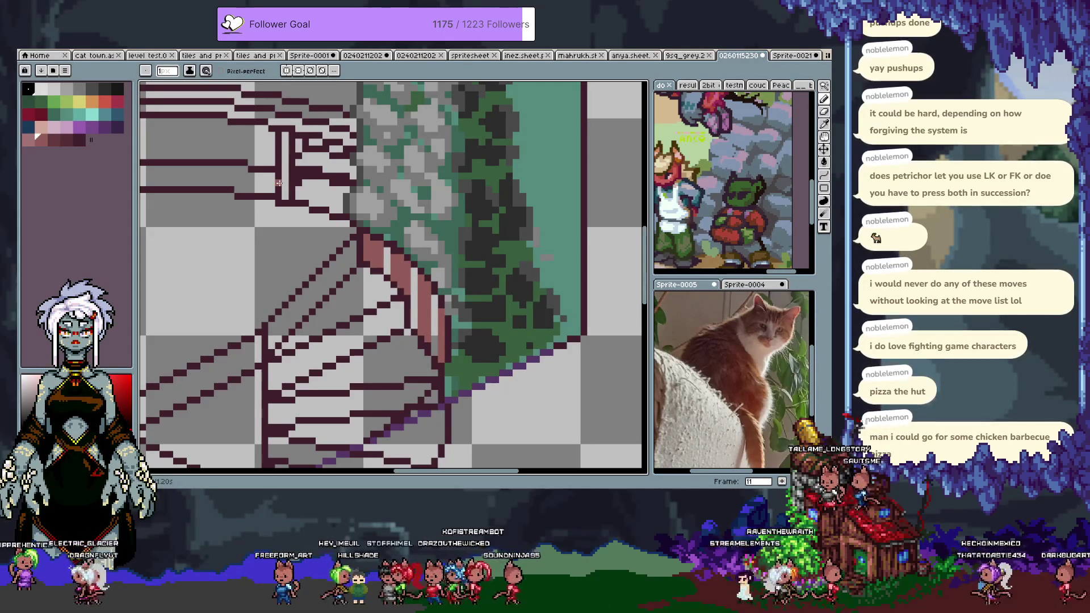
click(54, 140)
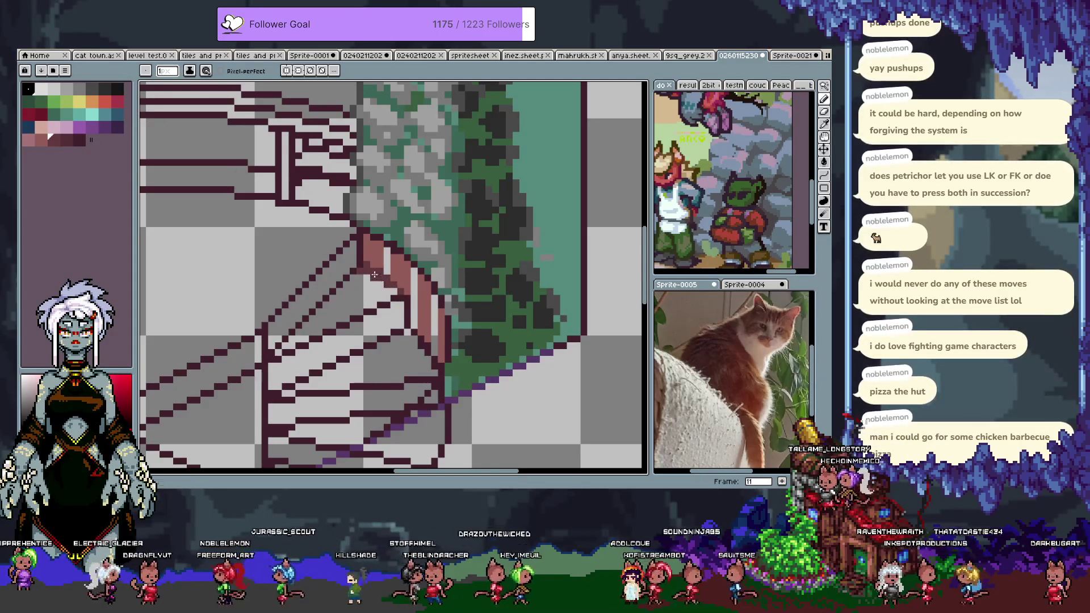
alt+click(367, 268)
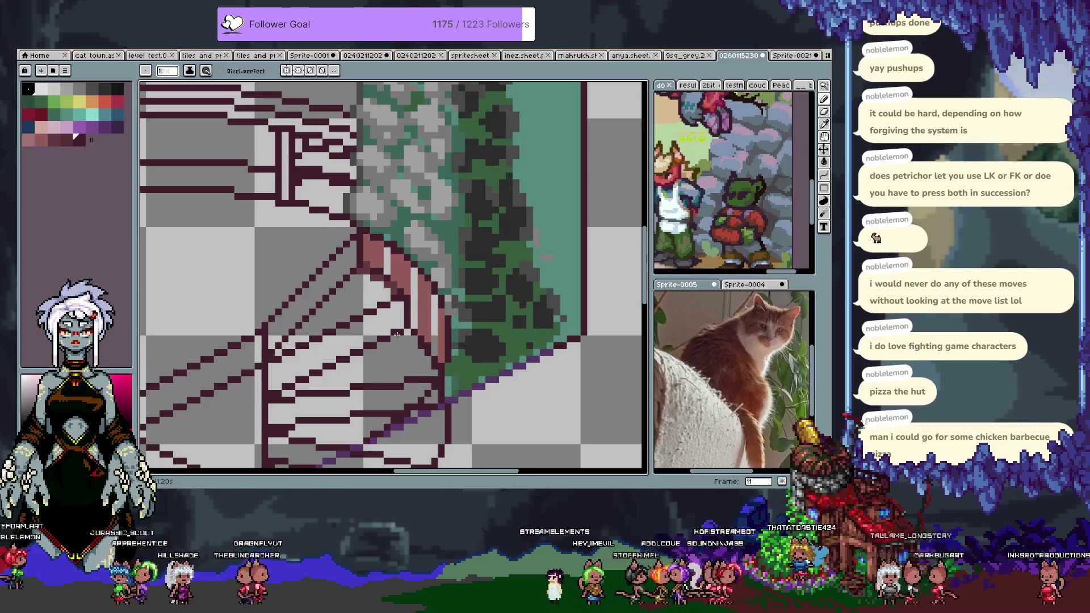
alt+click(376, 256)
alt+click(389, 243)
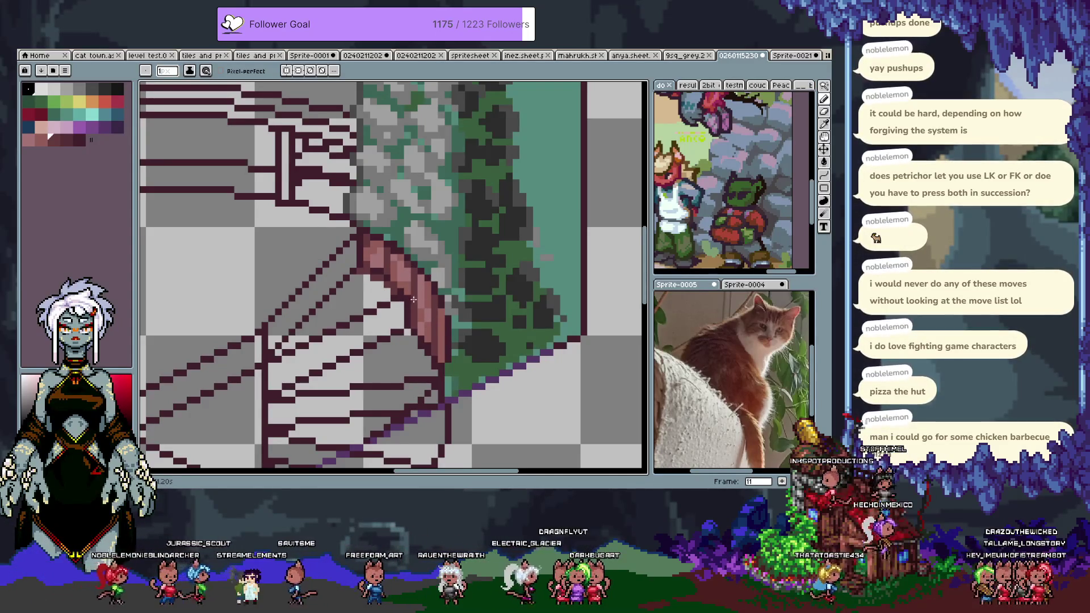
Step: Sample the staircase pink and fill the wedge and the light stripe below it
key(i)
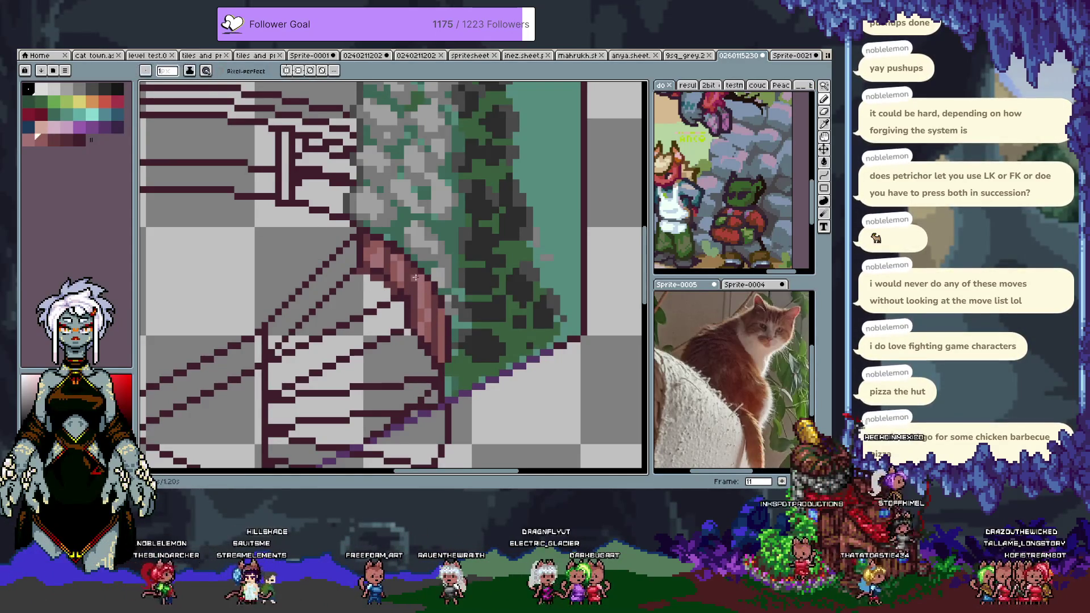
click(421, 317)
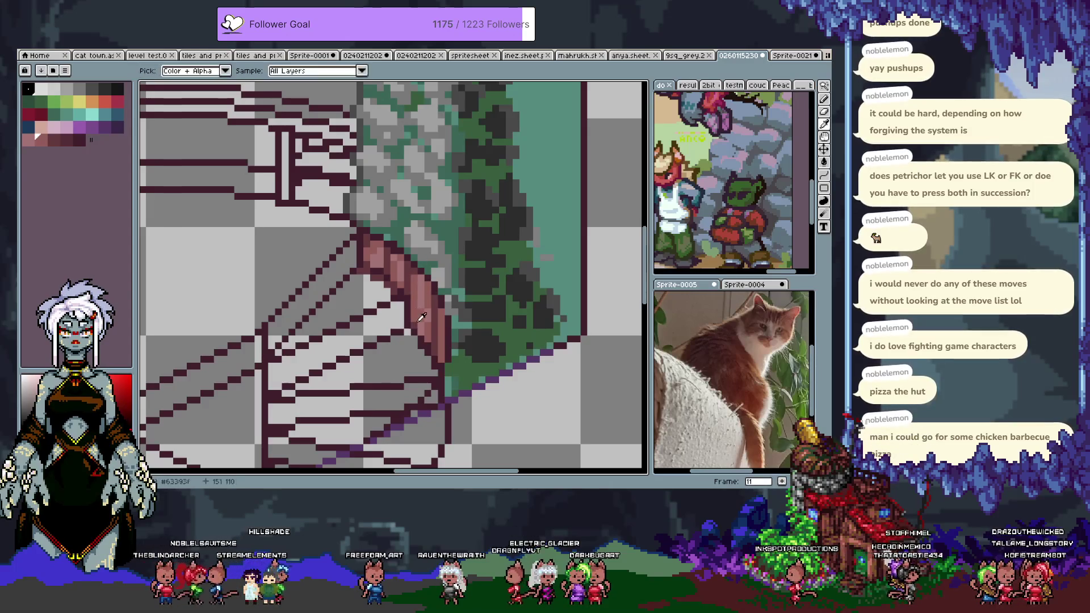
click(413, 290)
key(b)
key(ctrl+z)
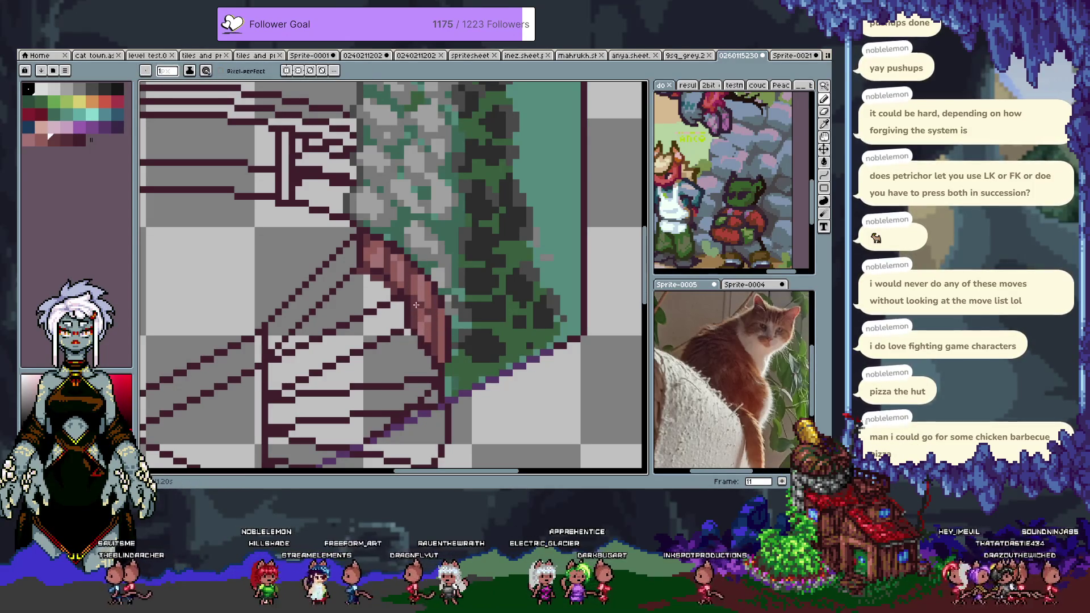
alt+click(412, 306)
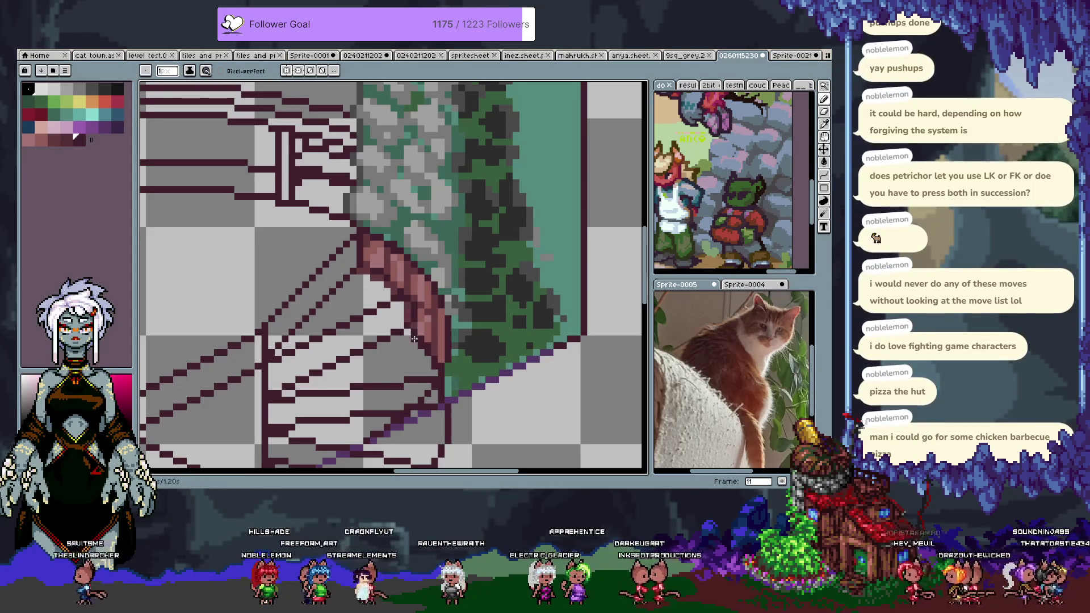
alt+click(408, 319)
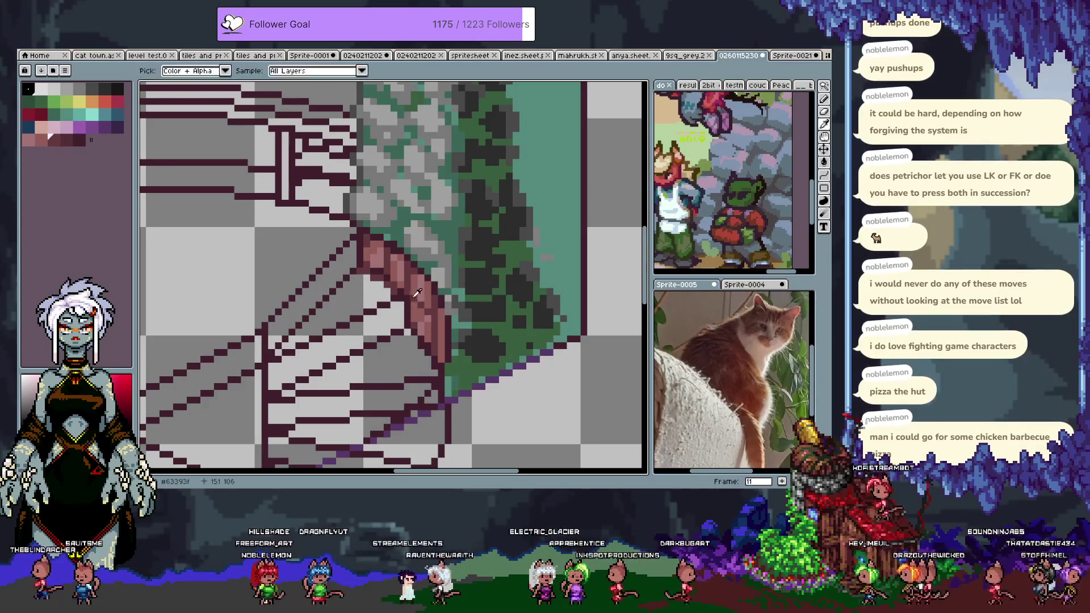
key(alt)
alt+click(389, 274)
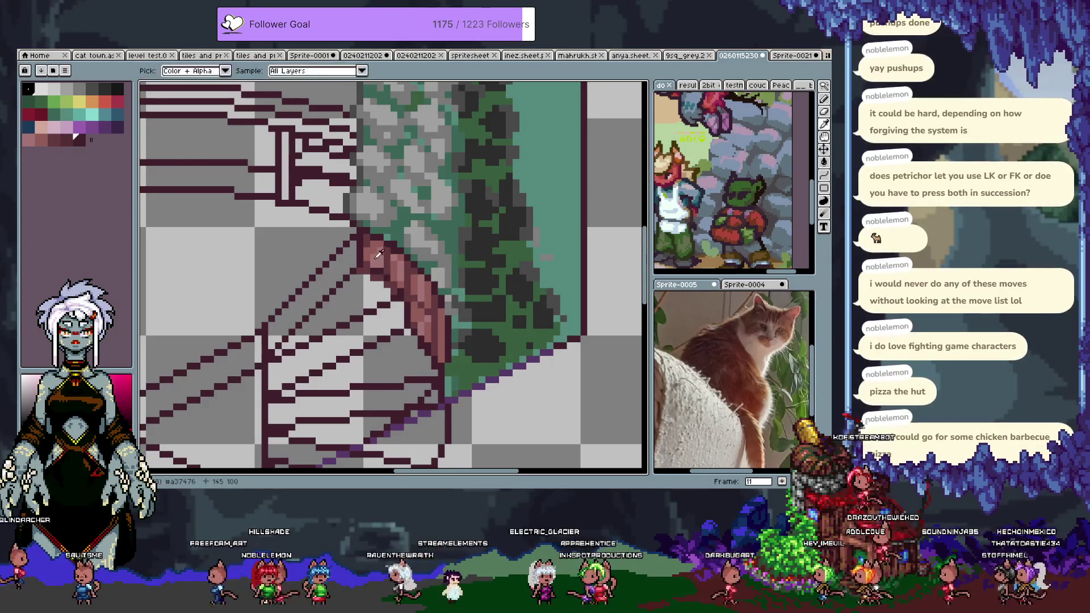
click(344, 301)
click(373, 385)
Step: Fill the next light stripe and the area below the purple line, then paint over the purple diagonal pixels
click(397, 425)
drag(397, 426, 424, 300)
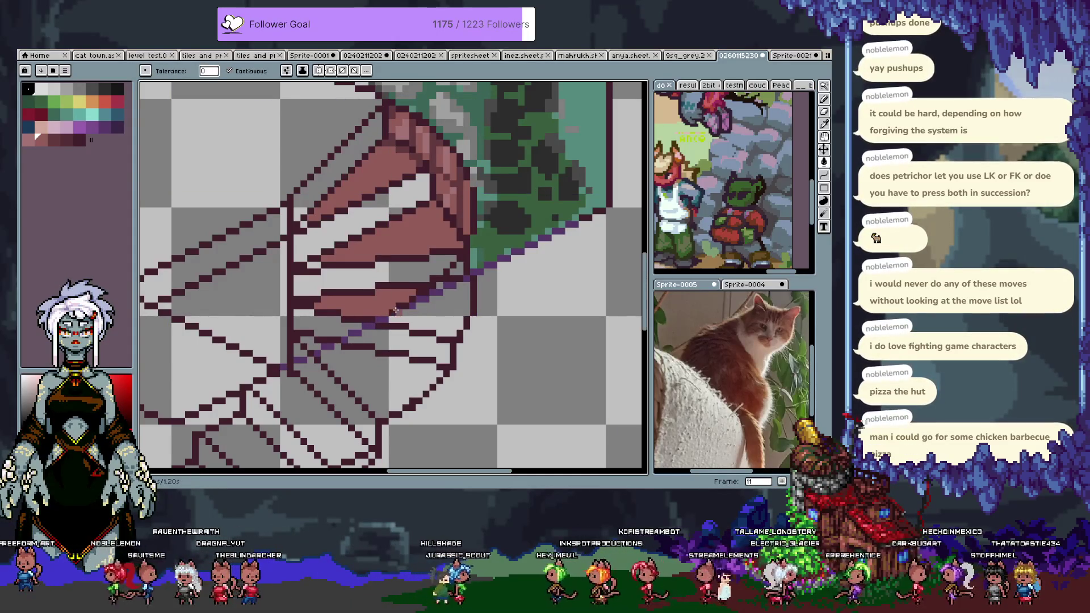
key(w)
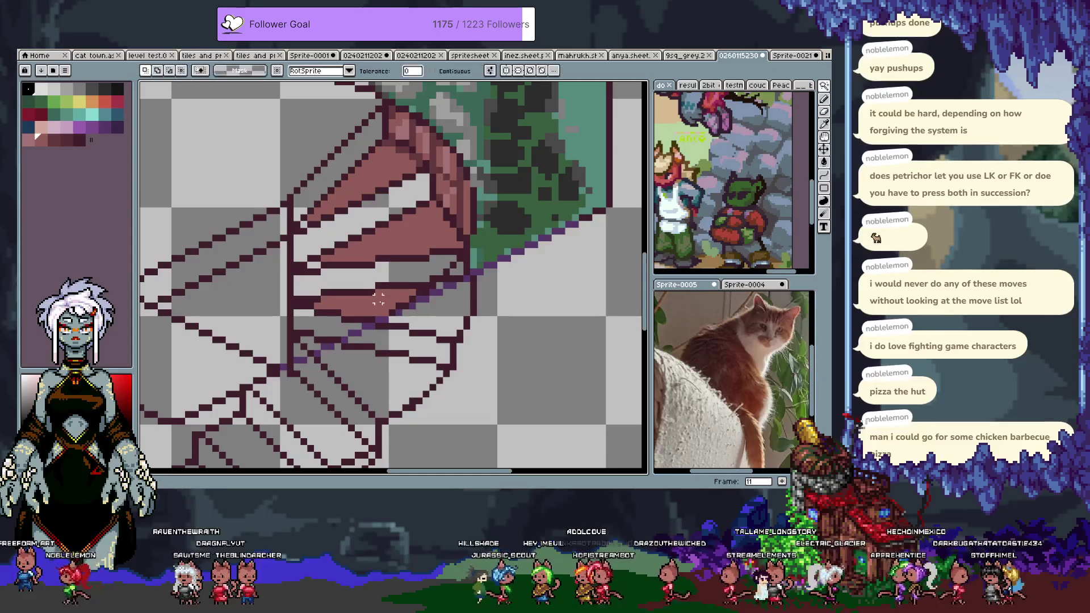
key(e)
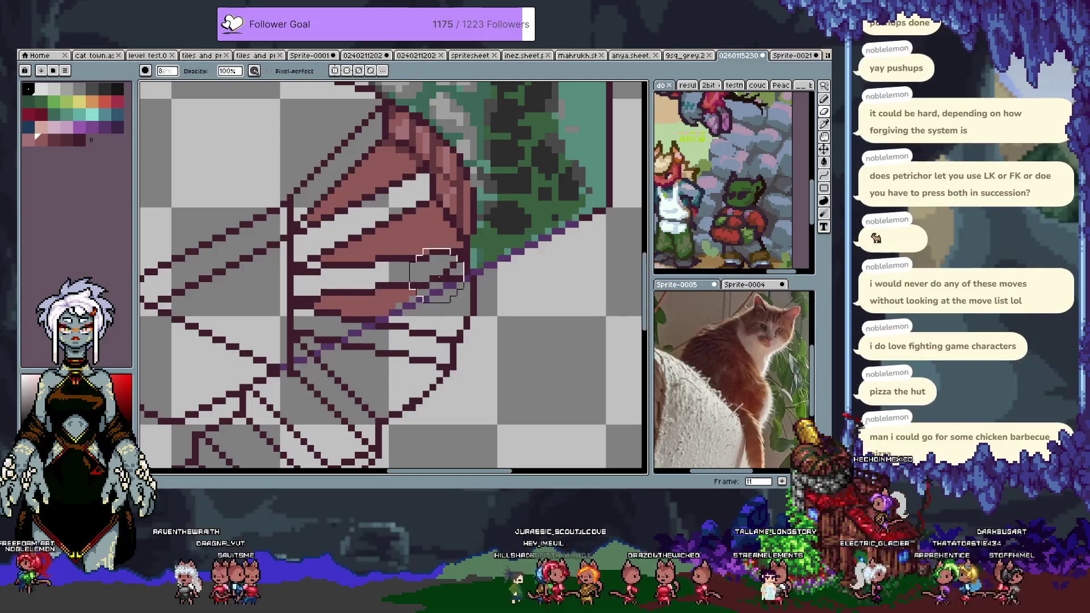
key(v)
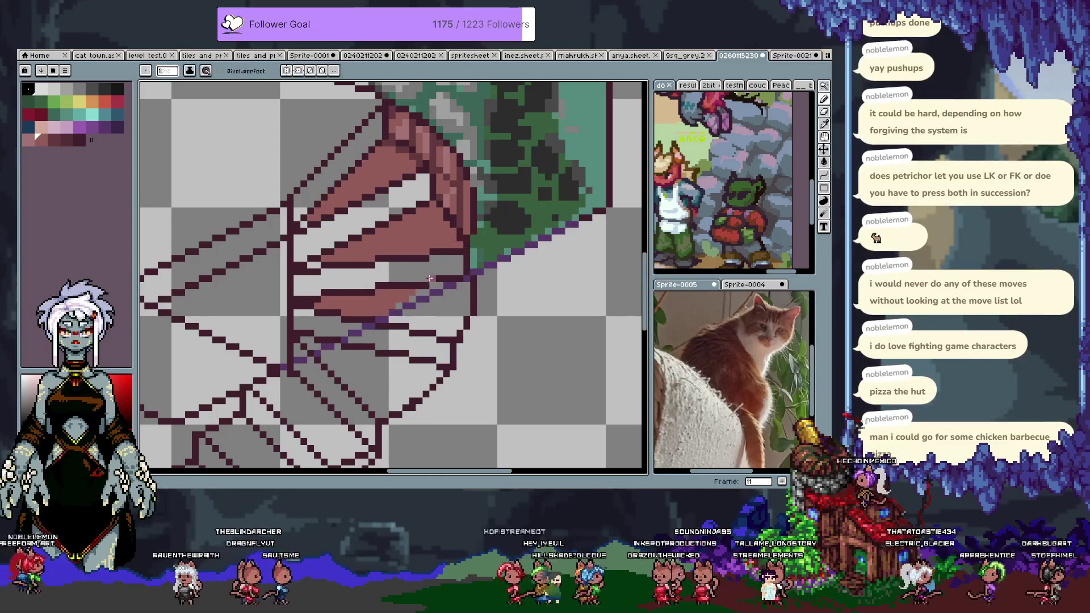
key(g)
click(420, 315)
key(b)
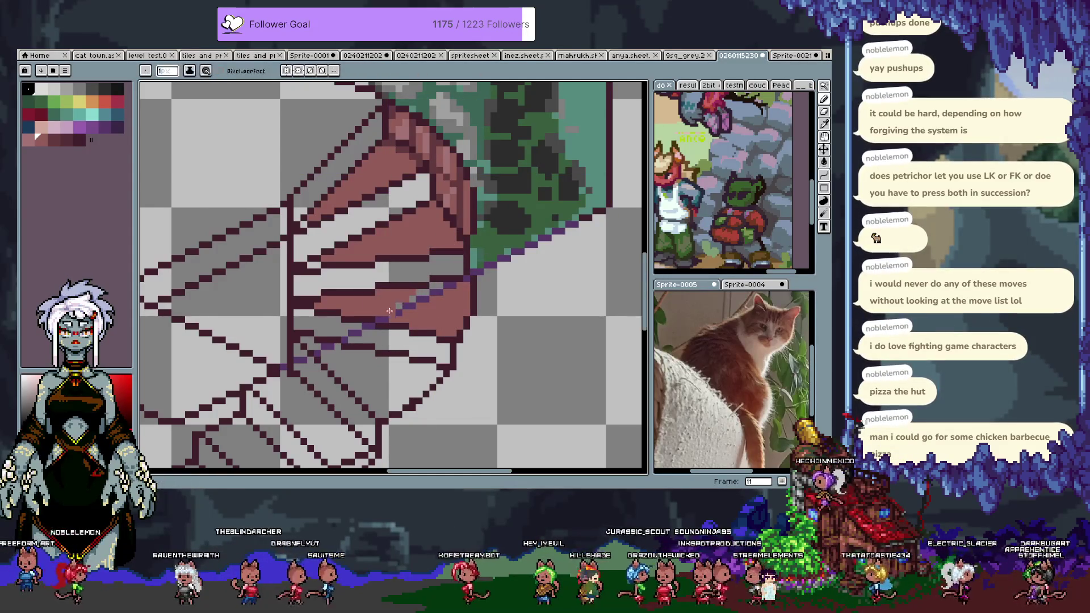
drag(385, 319, 437, 294)
Step: Fill the area below the stripes of the lower staircase with mauve
drag(350, 337, 421, 280)
key(Tab)
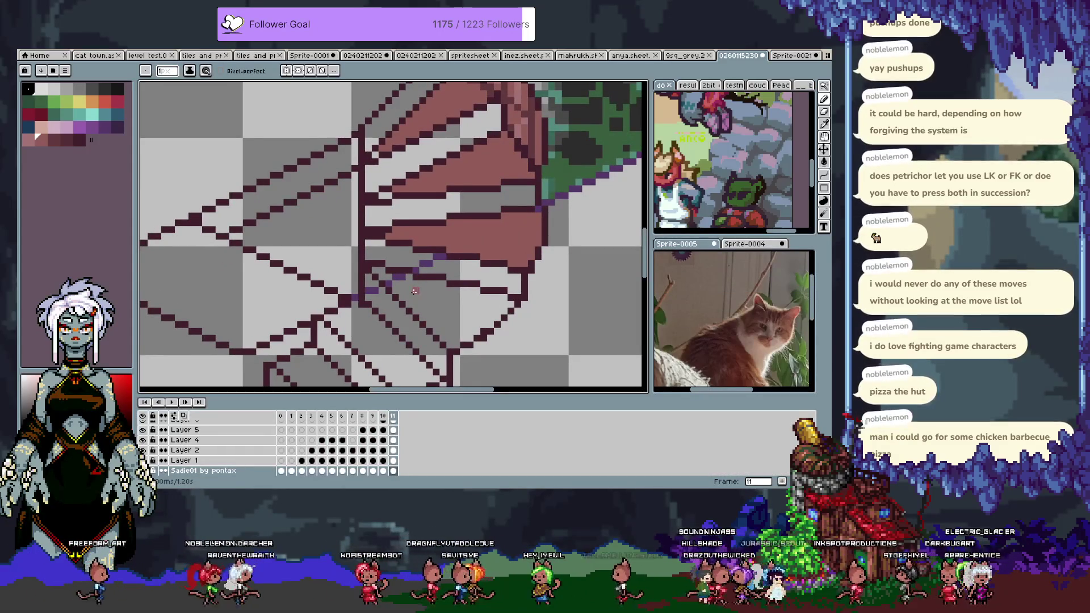
scroll(484, 456, down, 2)
key(Tab)
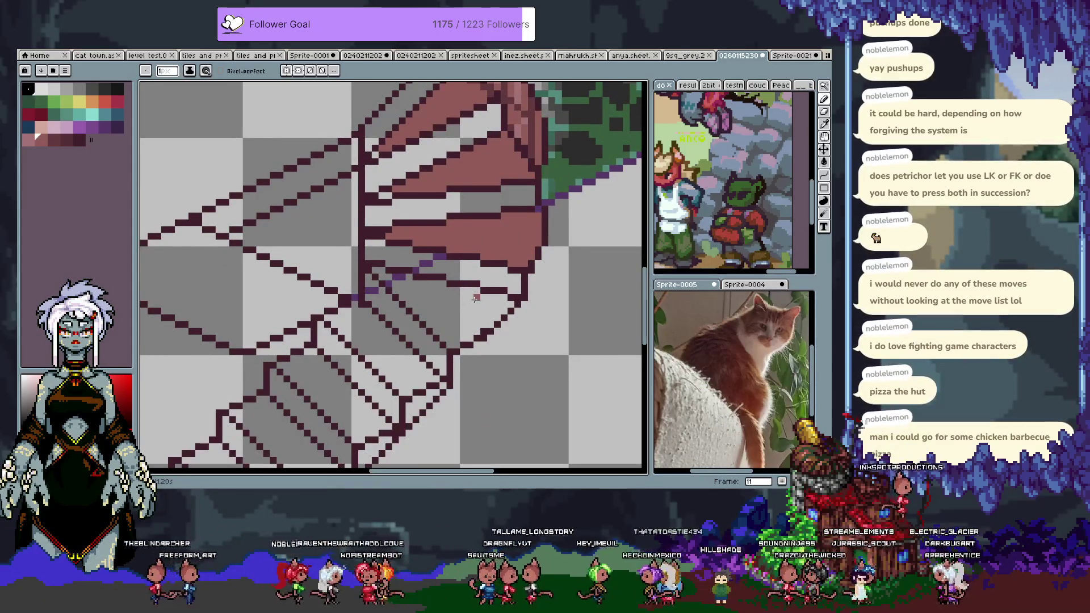
click(397, 290)
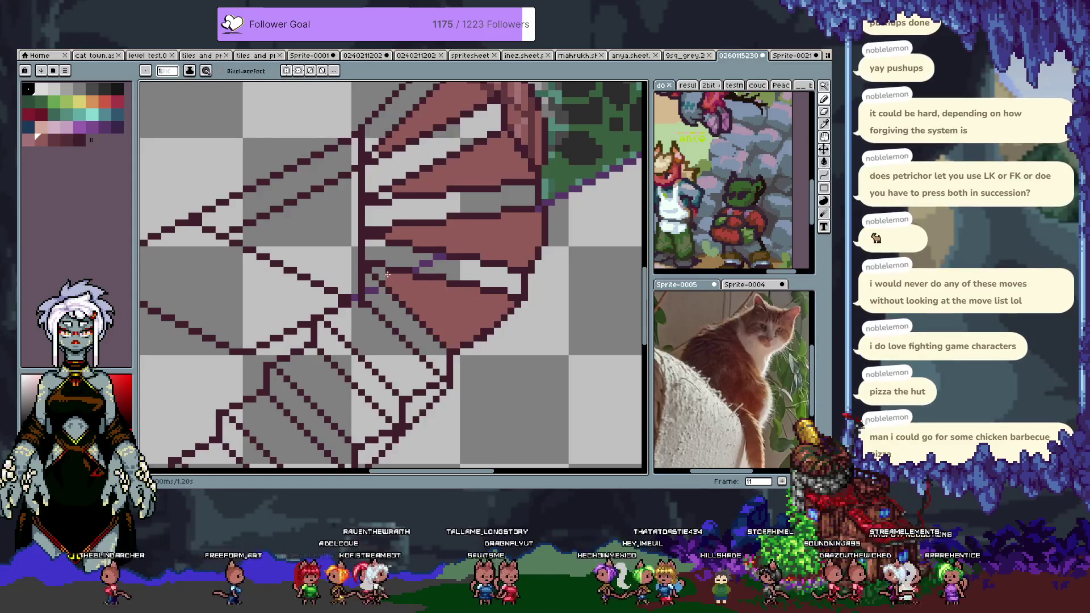
drag(381, 157, 369, 271)
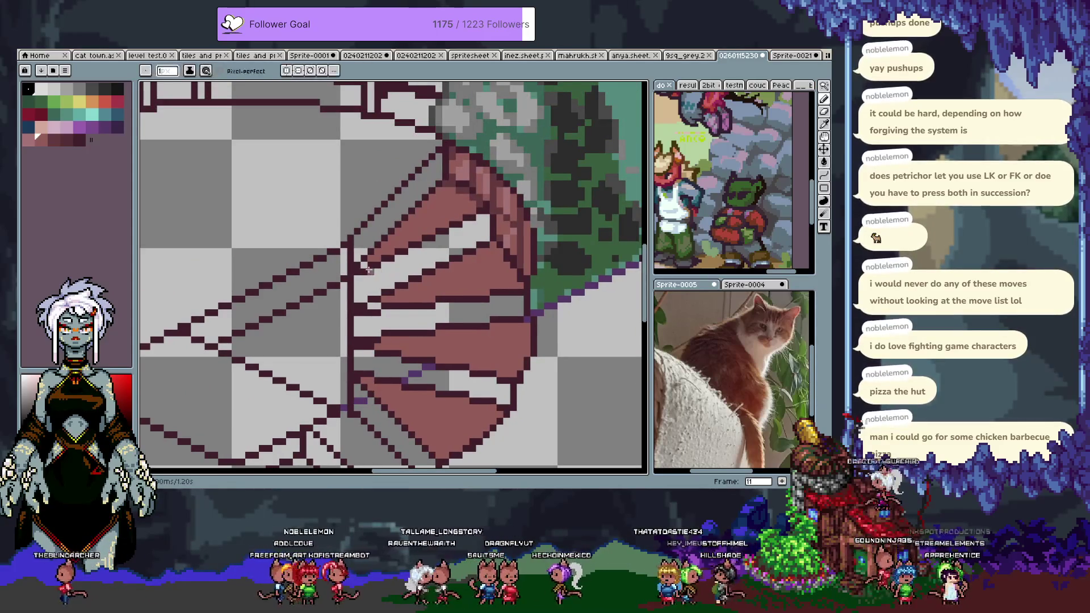
scroll(418, 269, down, 3)
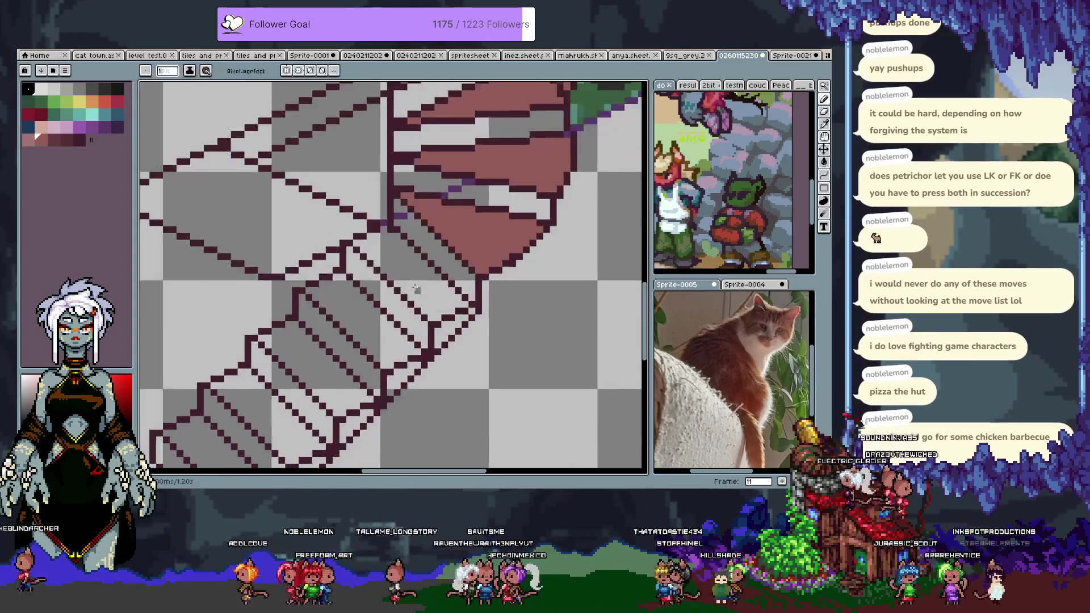
Step: Bucket-fill five more stair stripes and treads with mauve down the flight
key(g)
click(417, 271)
click(363, 318)
click(310, 392)
click(302, 405)
scroll(301, 340, down, 3)
click(301, 274)
scroll(429, 204, up, 3)
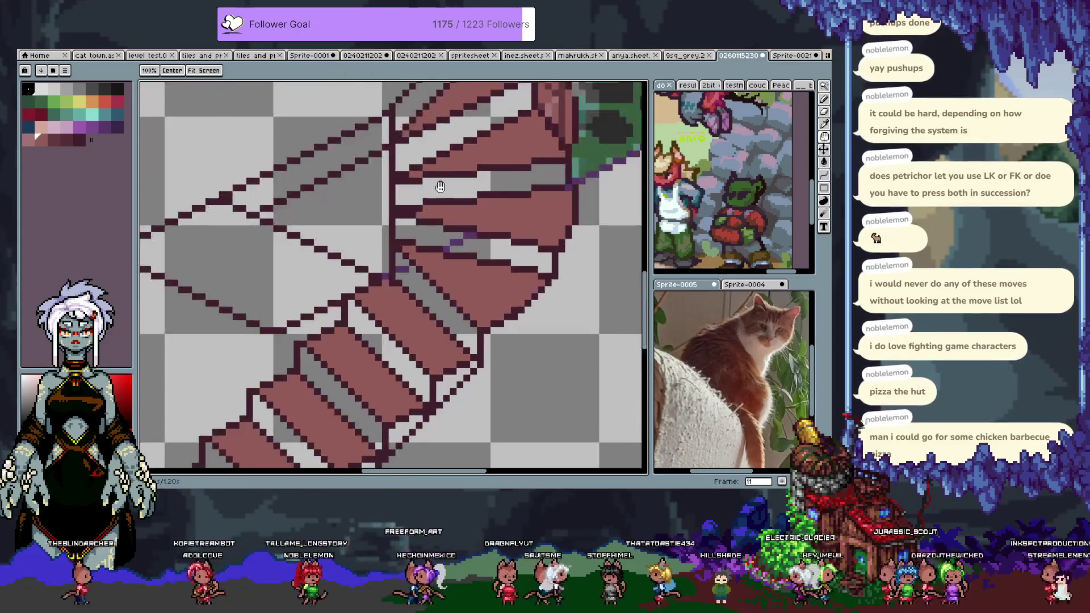
drag(429, 204, 342, 354)
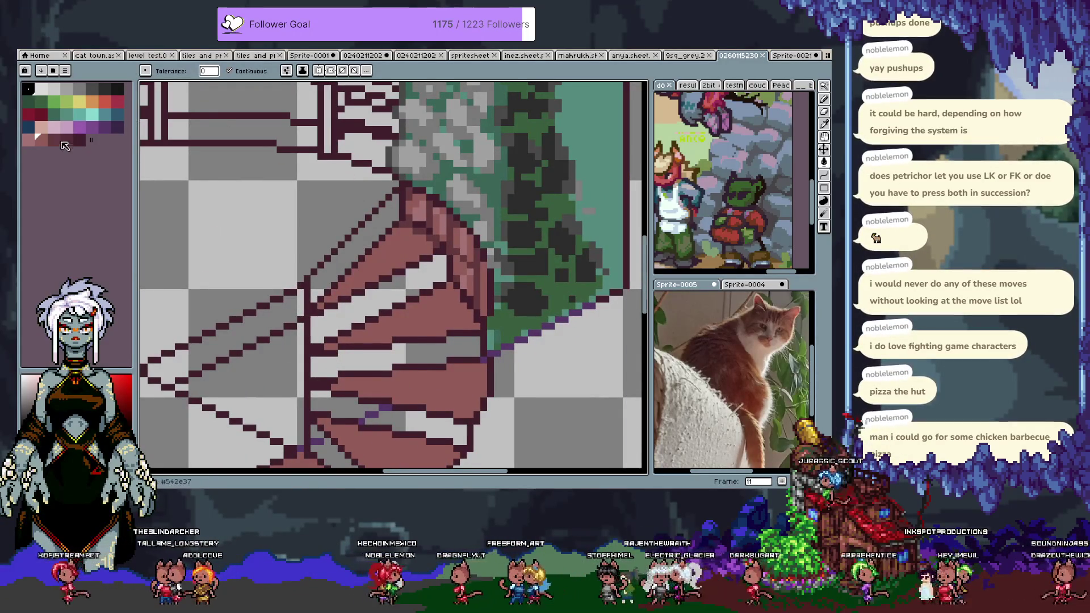
Step: Sample the light pink, undo the two bucket fills, and draw pale pink edges on two steps
alt+click(443, 237)
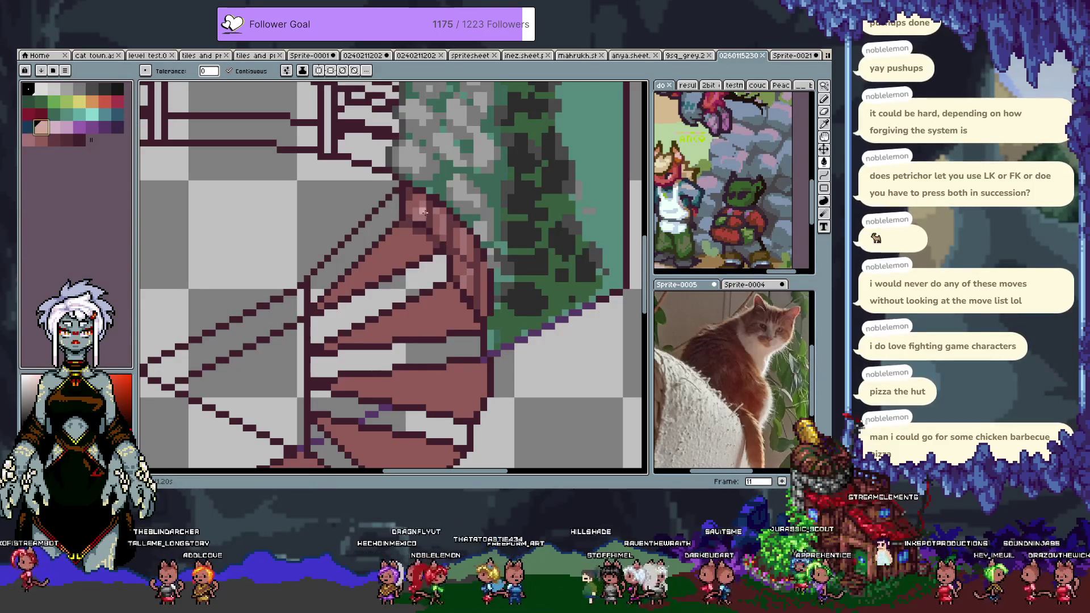
click(30, 141)
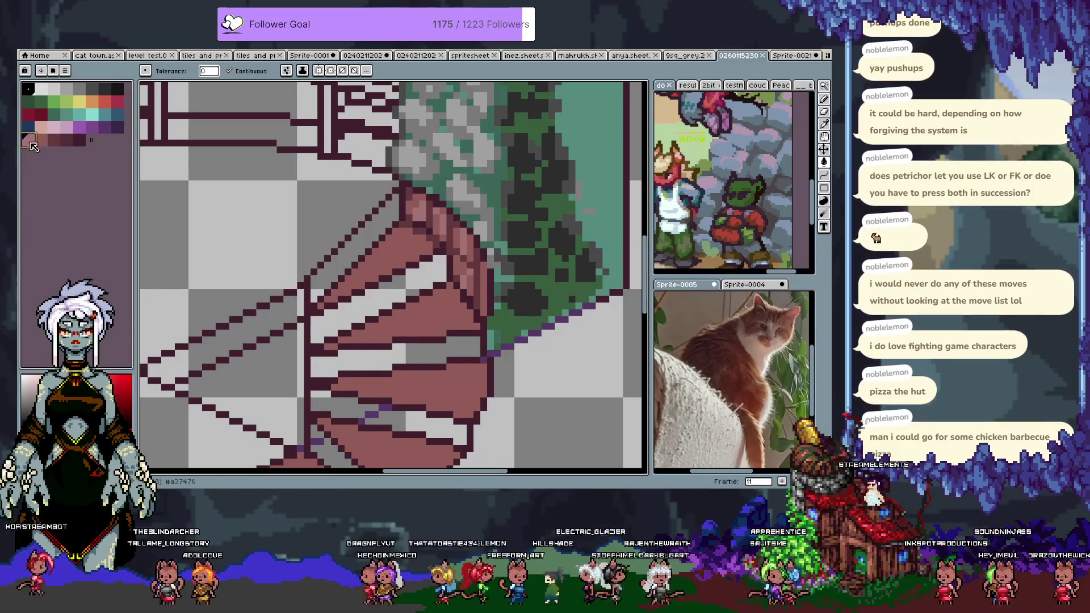
key(x)
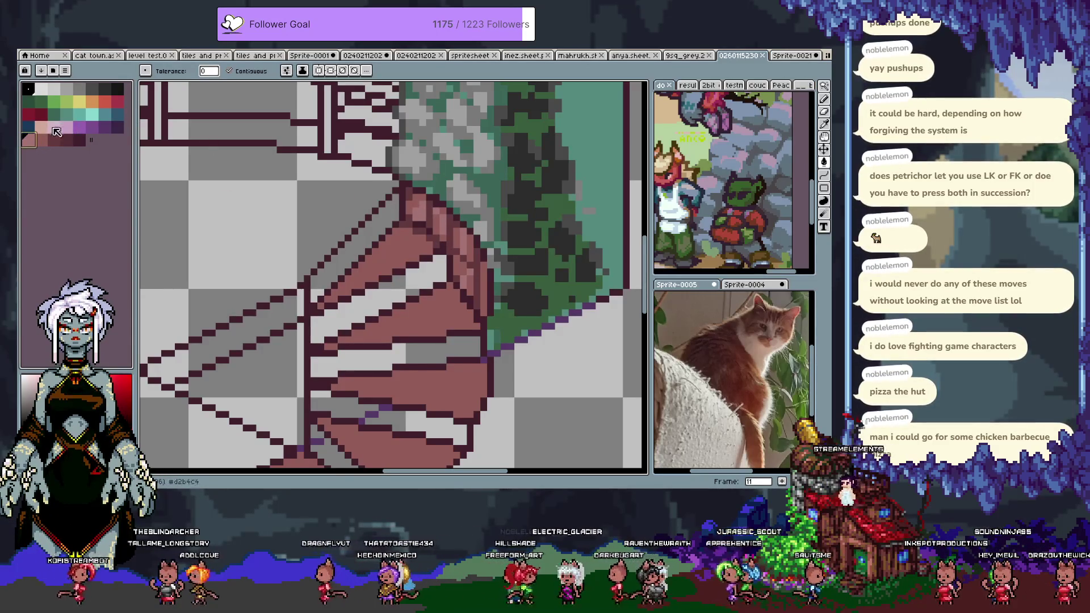
key(x)
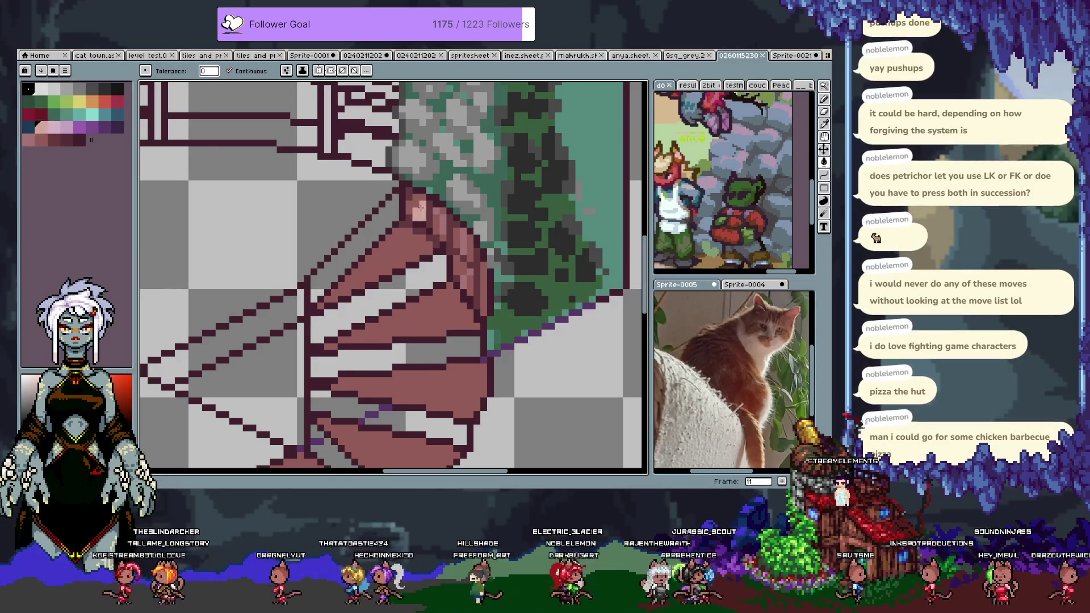
key(ctrl+z)
key(ctrl+z)
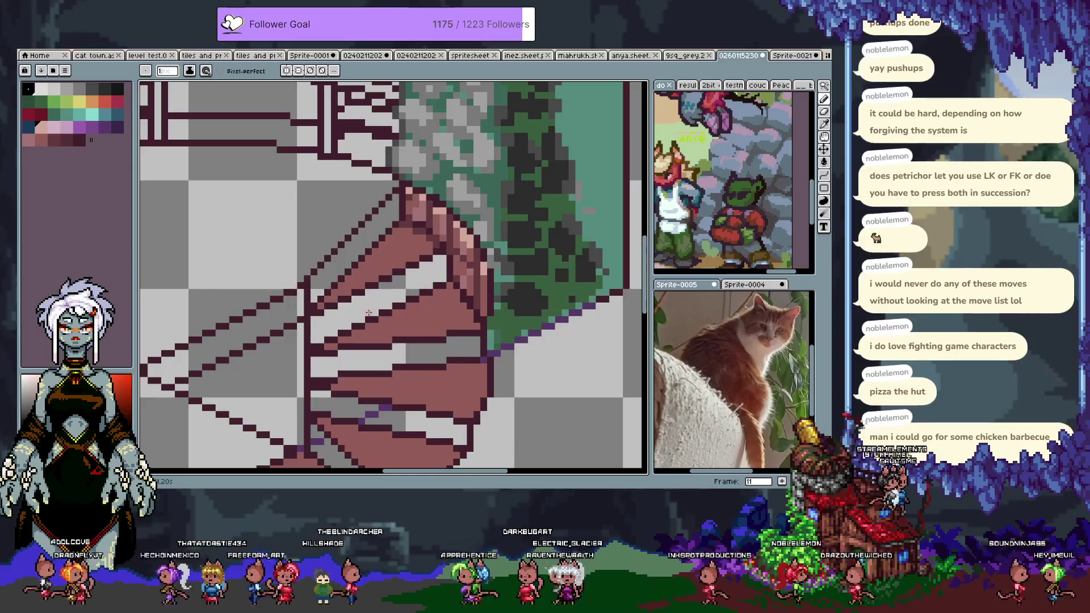
drag(348, 346, 386, 346)
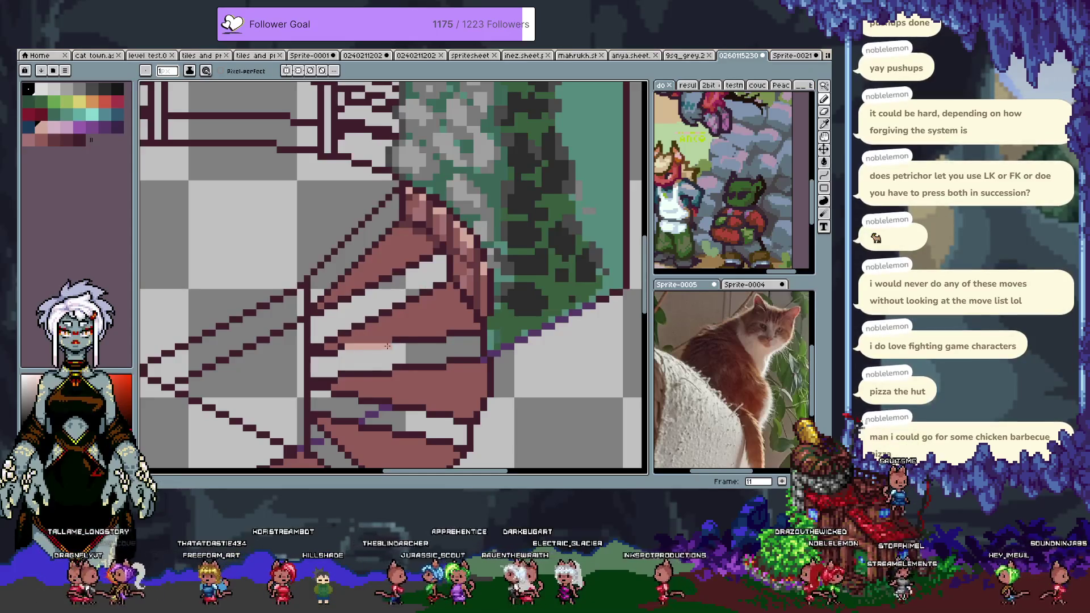
drag(456, 332, 479, 333)
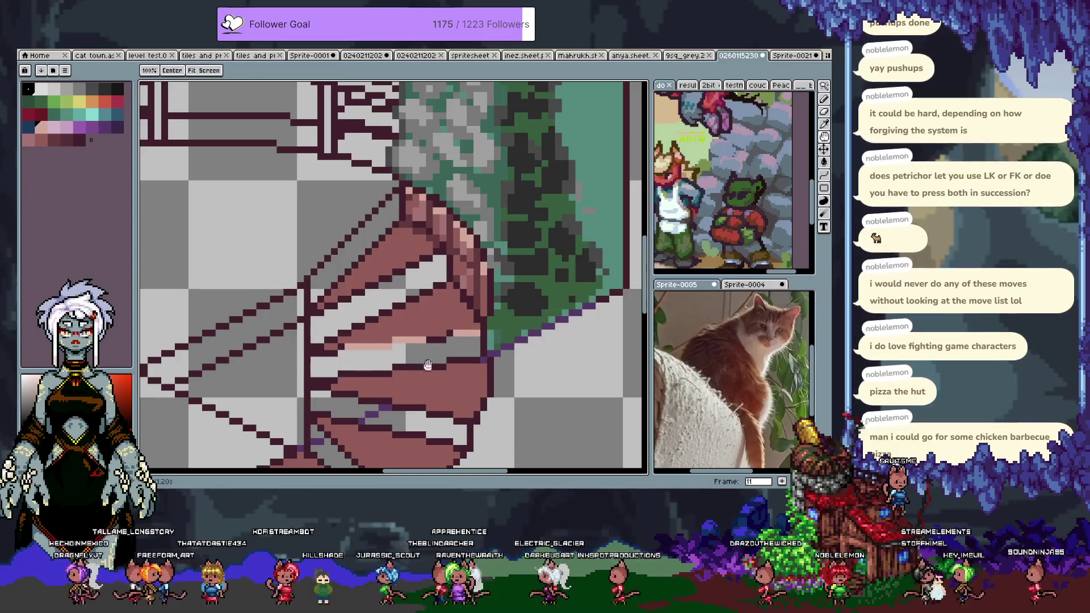
scroll(419, 243, down, 3)
Step: Sample the mauve stair colour and draw two straight mauve lines along the stair edges
alt+click(423, 233)
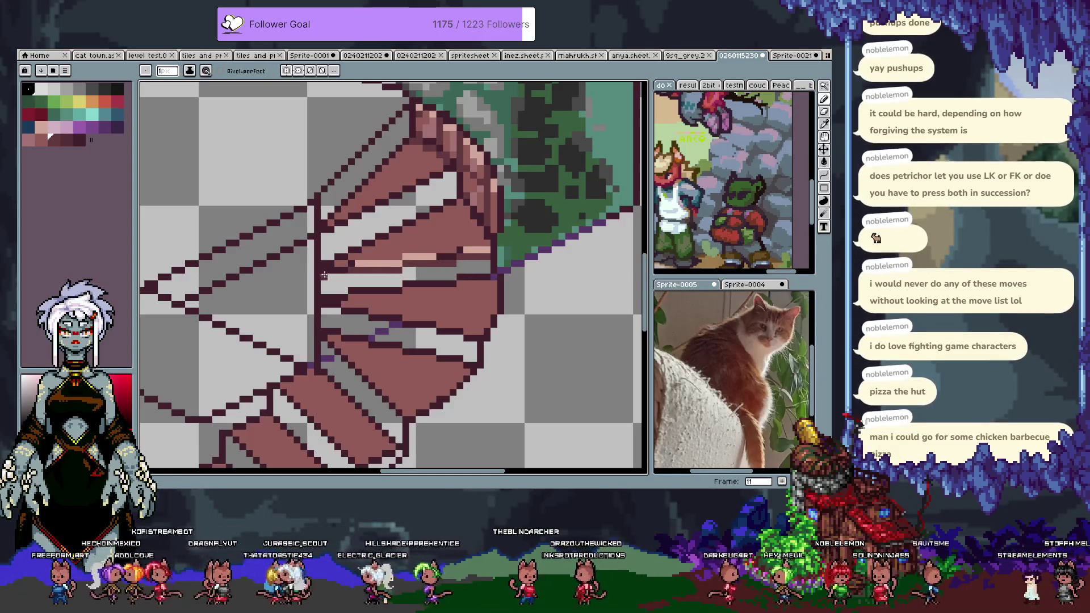
drag(325, 236, 459, 172)
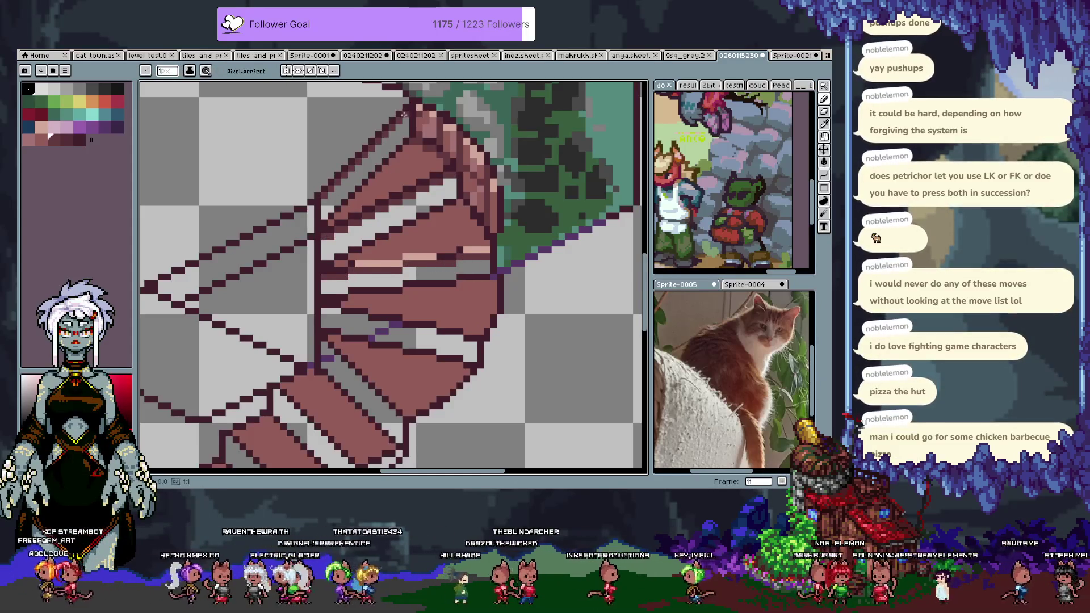
scroll(323, 235, down, 3)
drag(326, 235, 465, 268)
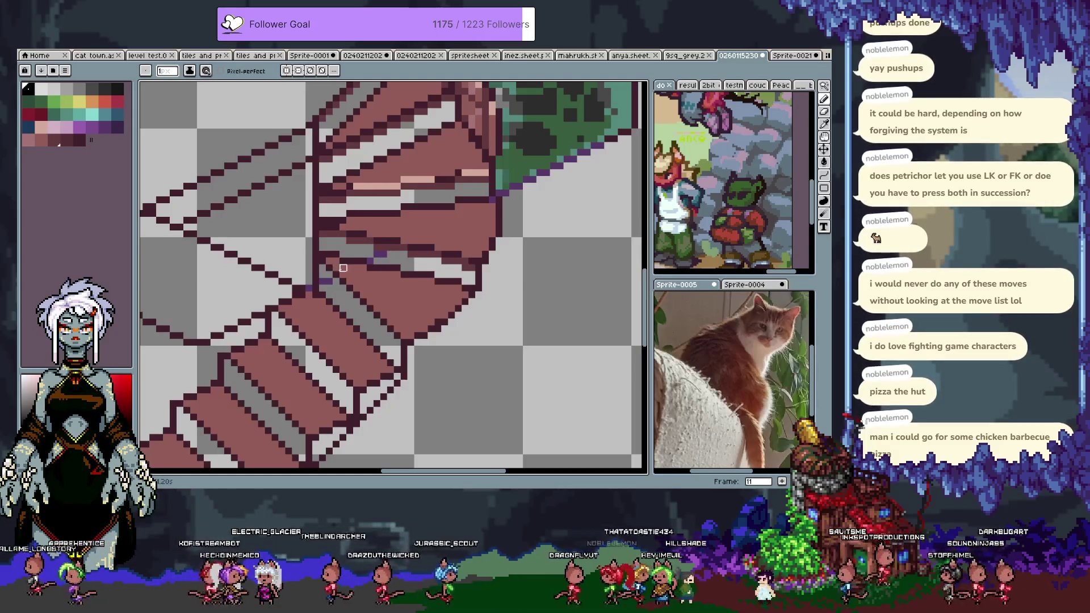
drag(370, 248, 358, 367)
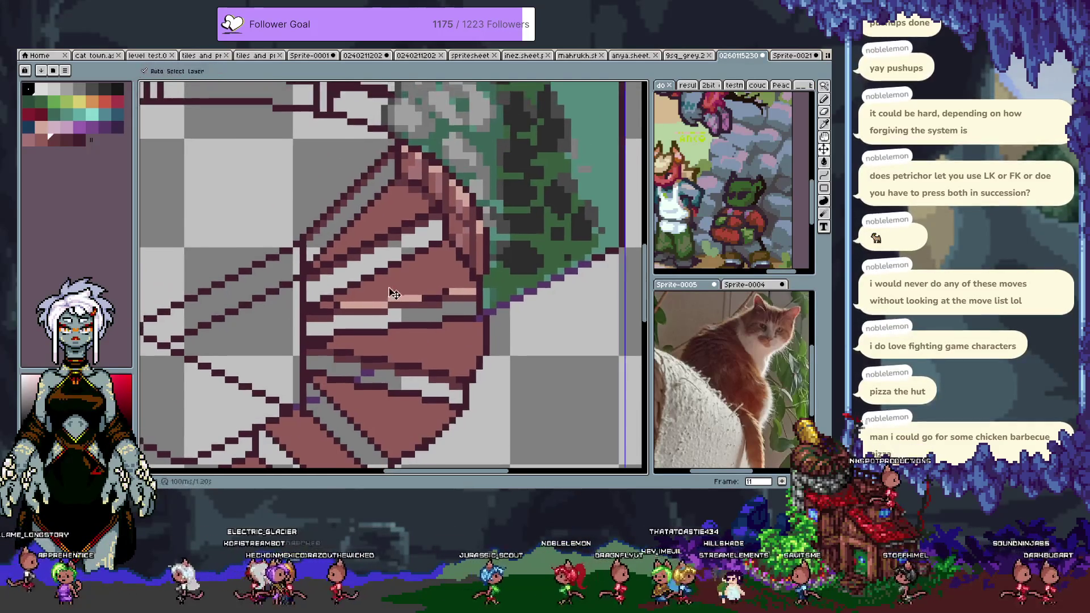
key(alt)
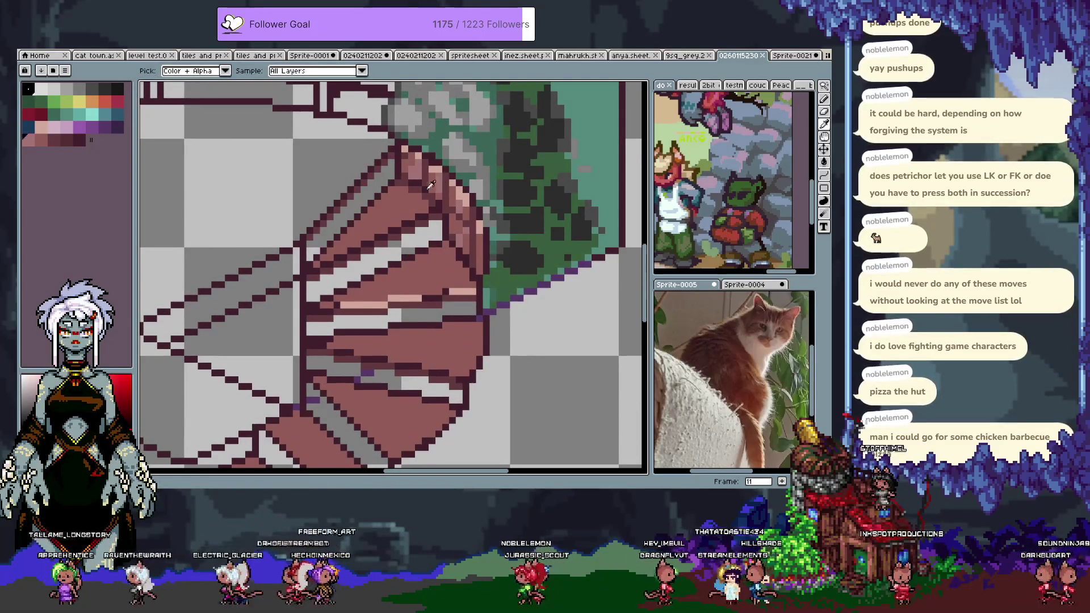
Step: Sample stair colours until muted pink #a37476 is current, then recentre the staircase in view
alt+click(437, 181)
alt+click(389, 209)
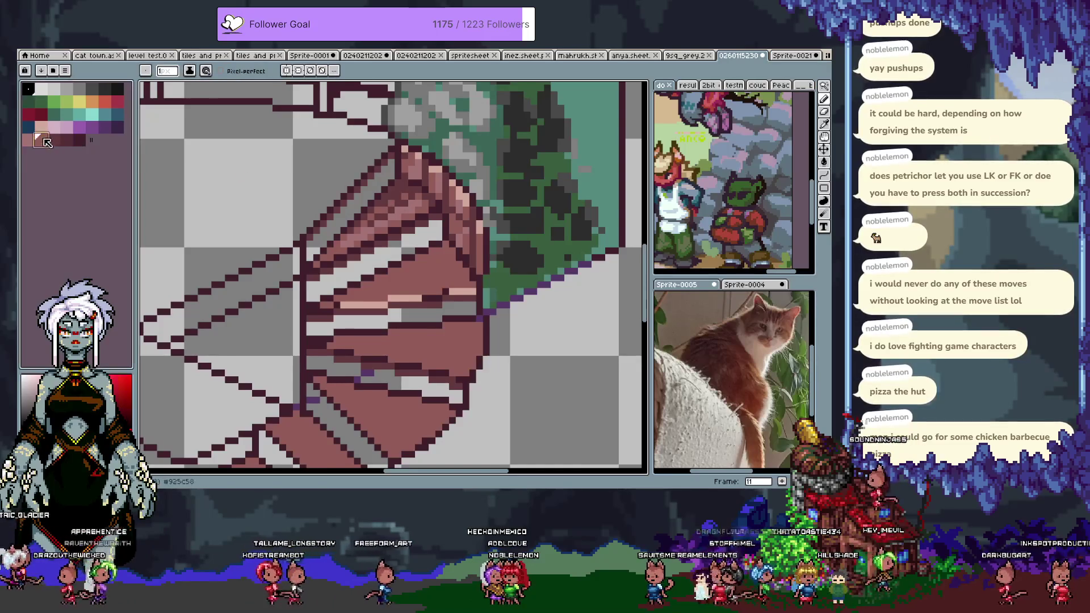
alt+click(401, 192)
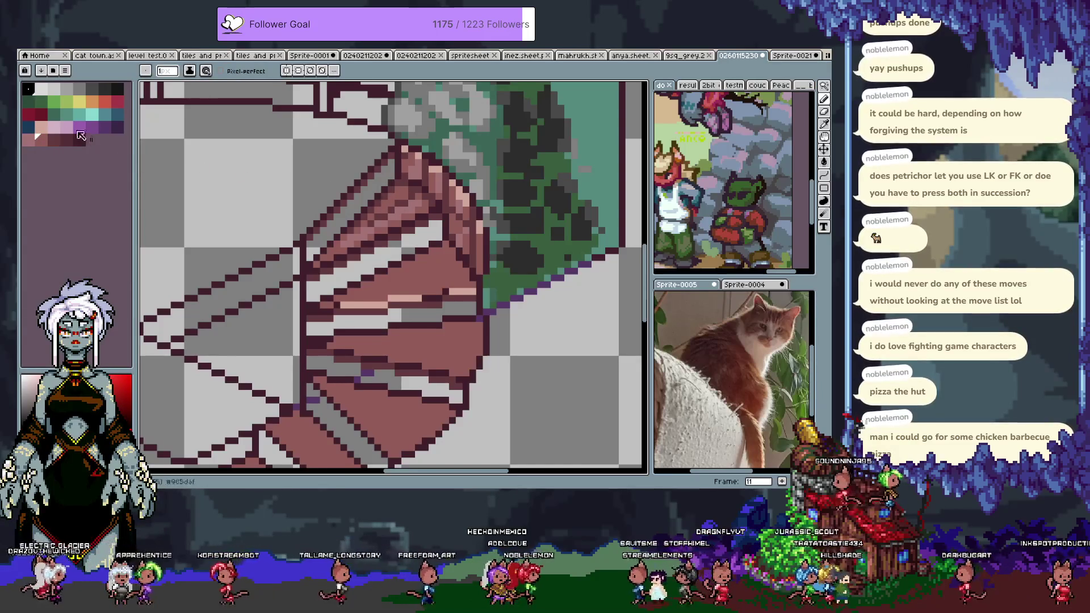
alt+click(392, 190)
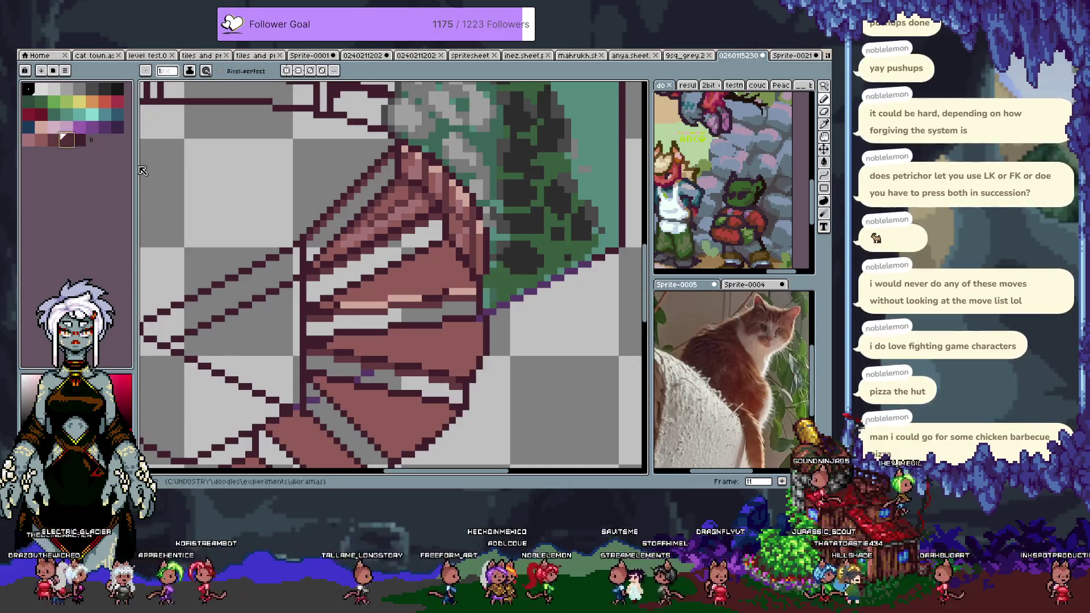
alt+click(399, 183)
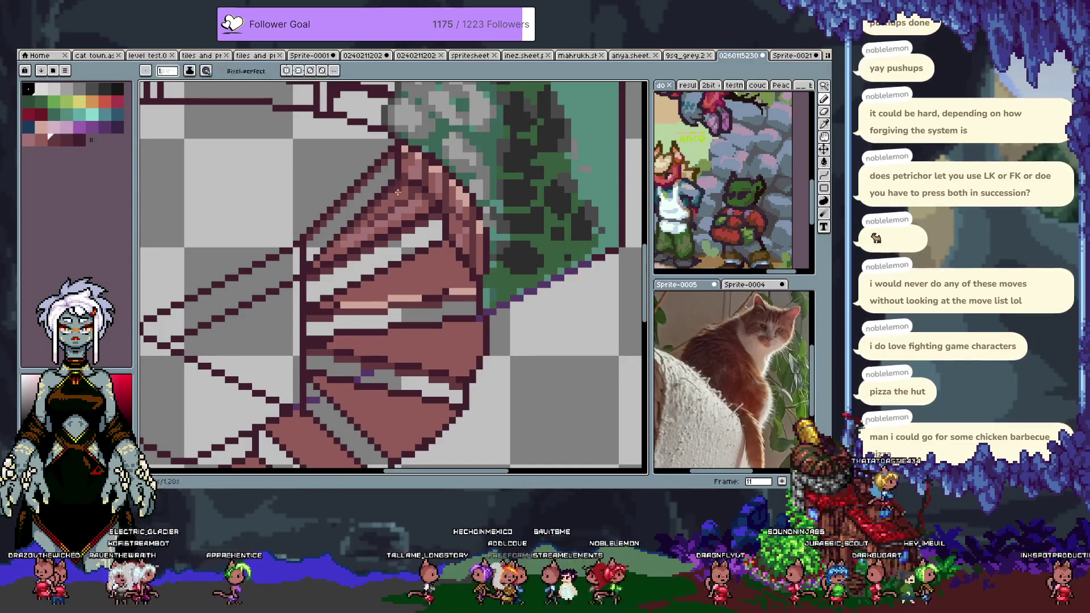
alt+click(380, 211)
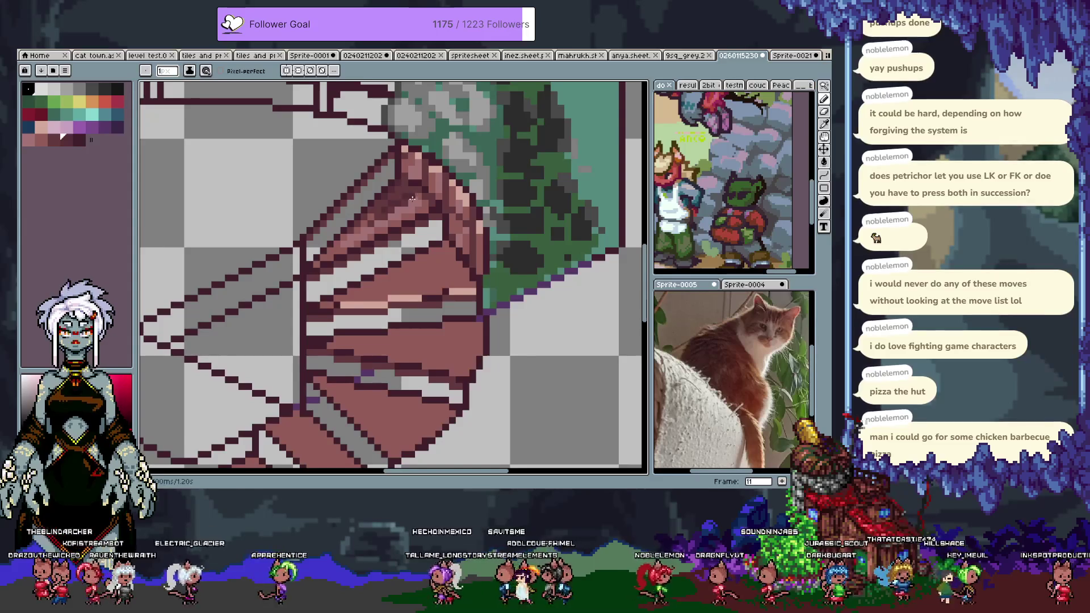
alt+click(408, 209)
alt+click(336, 200)
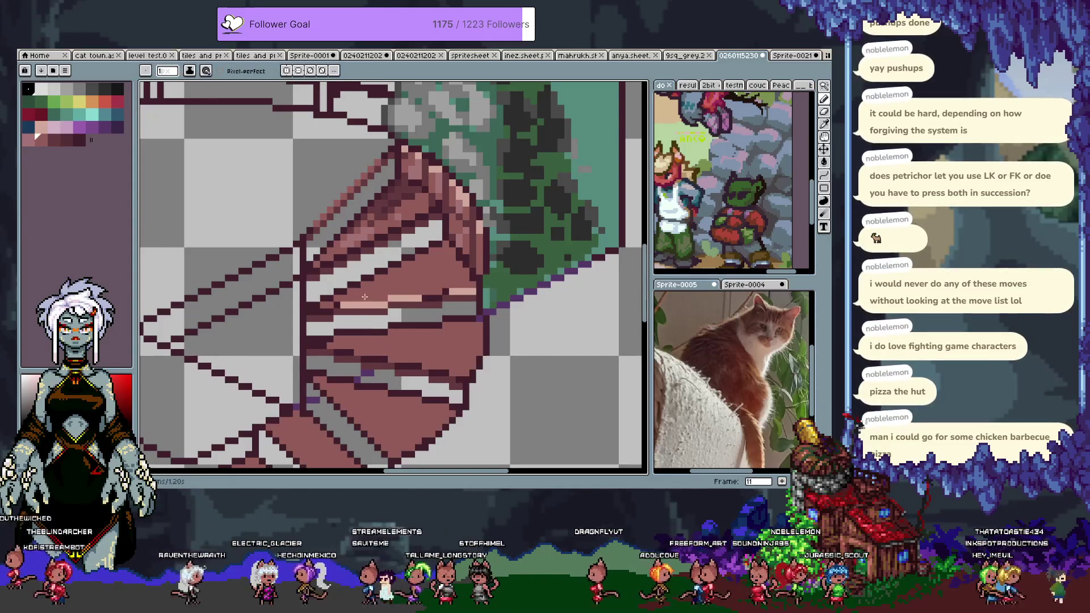
click(29, 142)
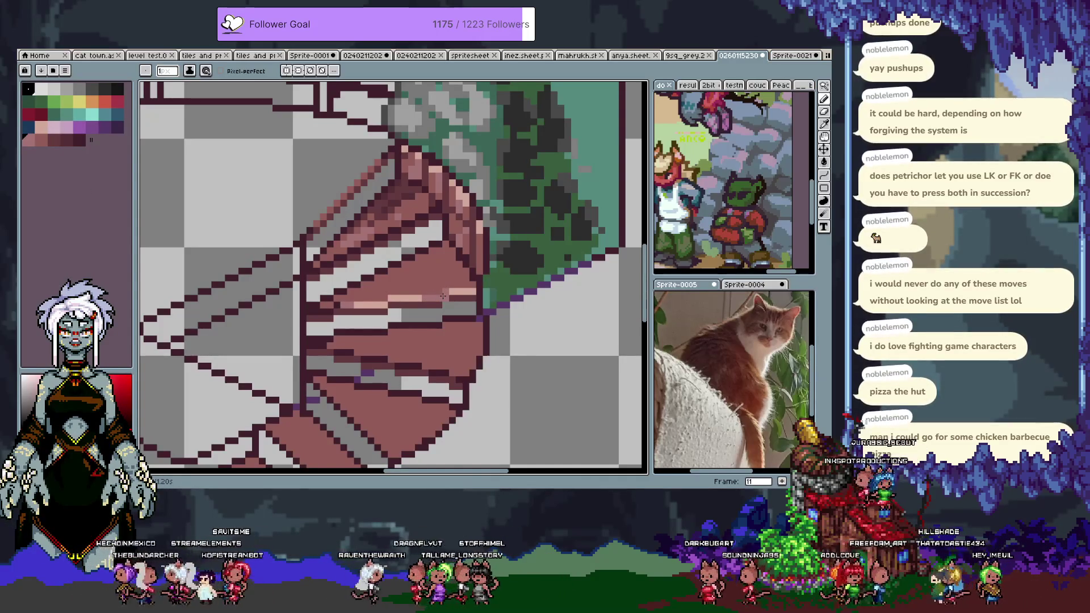
drag(428, 255, 395, 242)
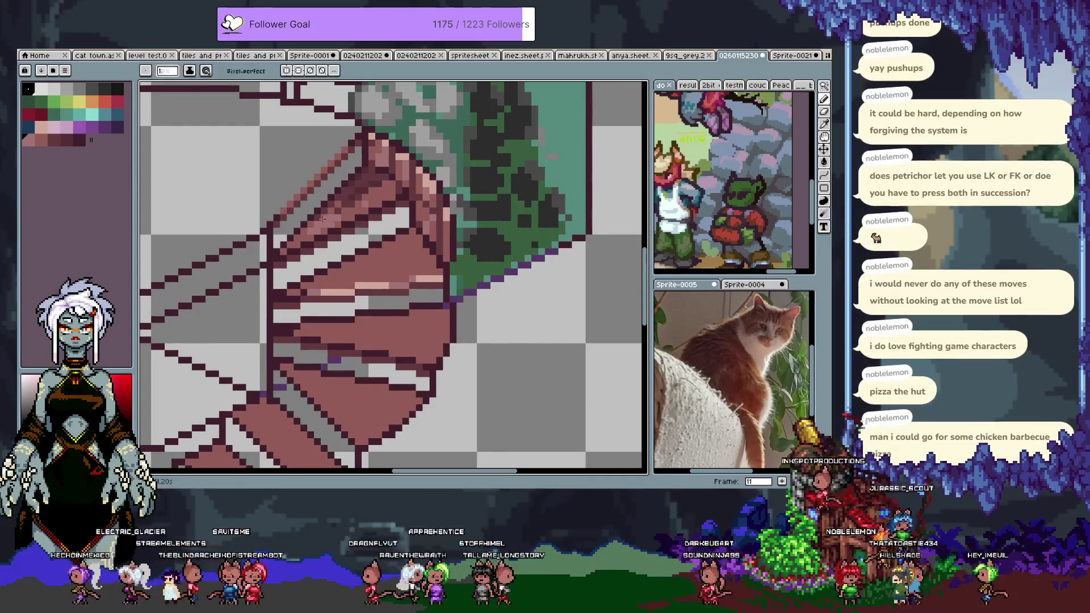
Step: Bucket-fill the pale step stripes with darker palette shades
click(325, 272)
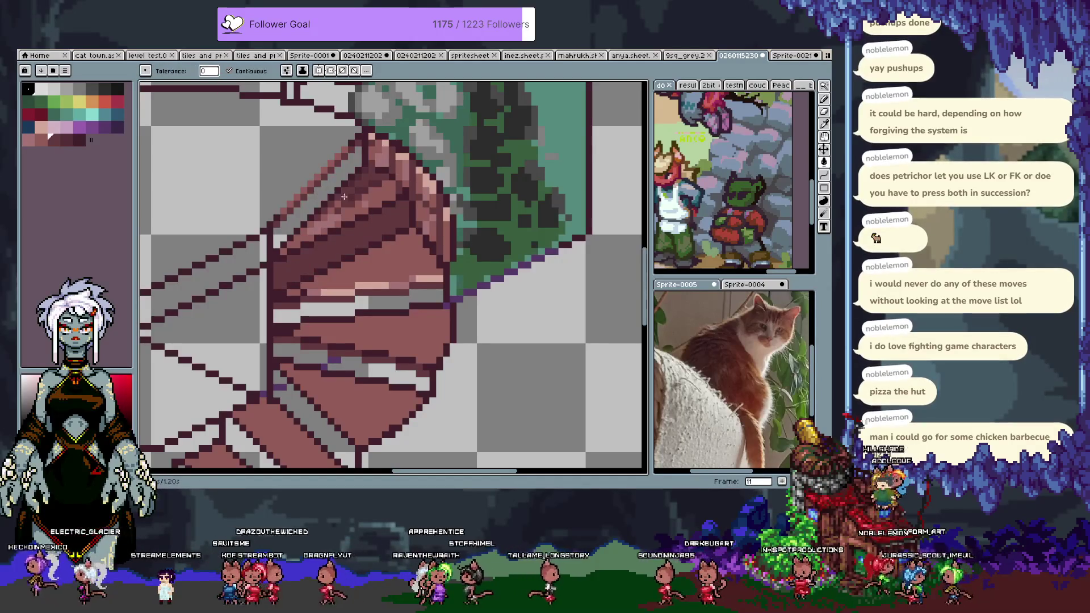
alt+click(354, 180)
click(374, 367)
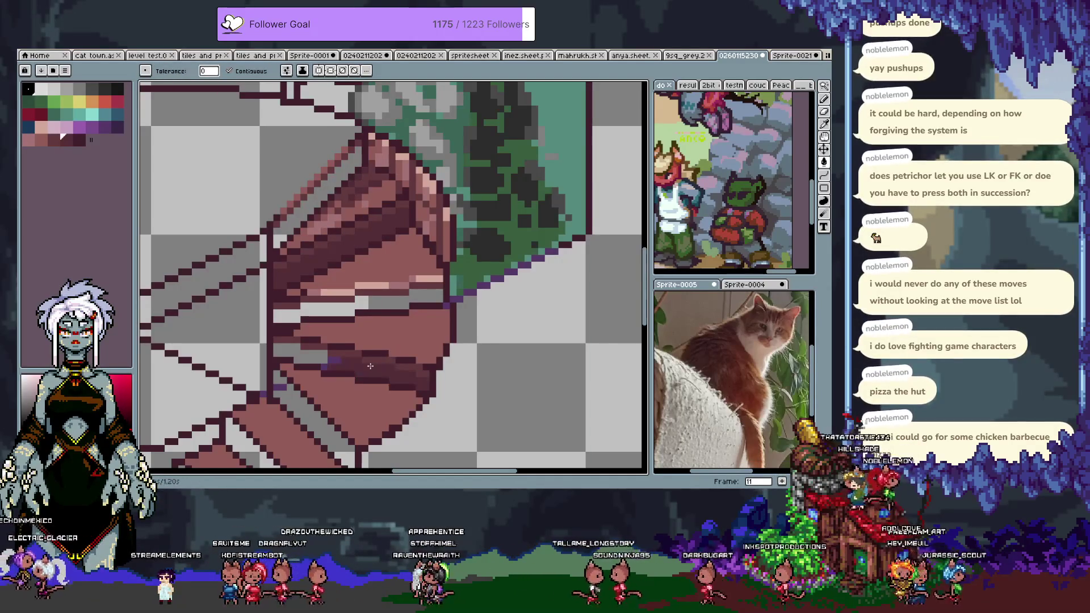
click(314, 341)
key(b)
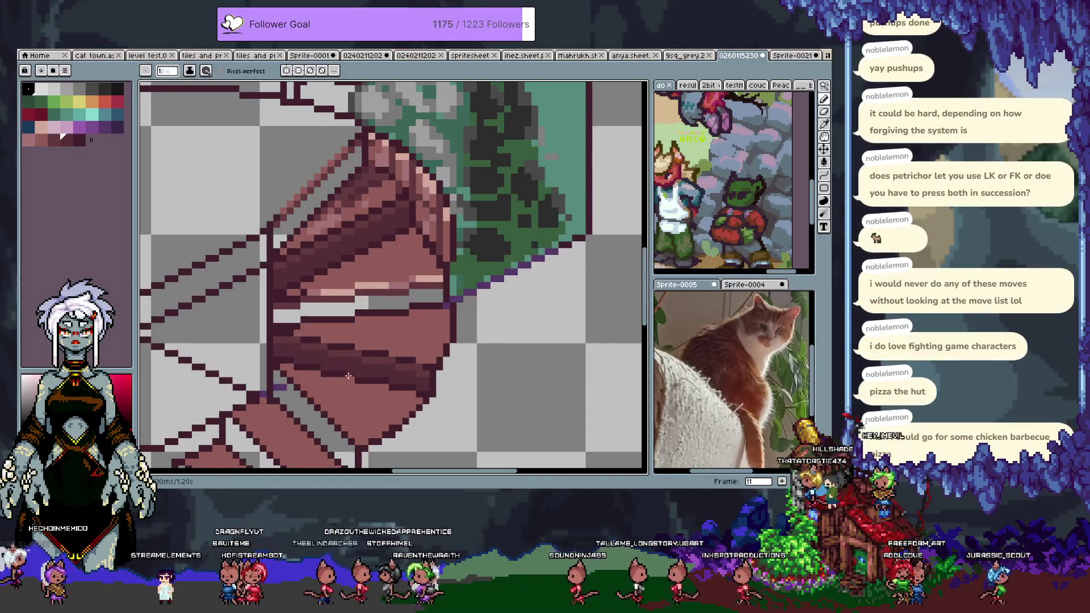
key(g)
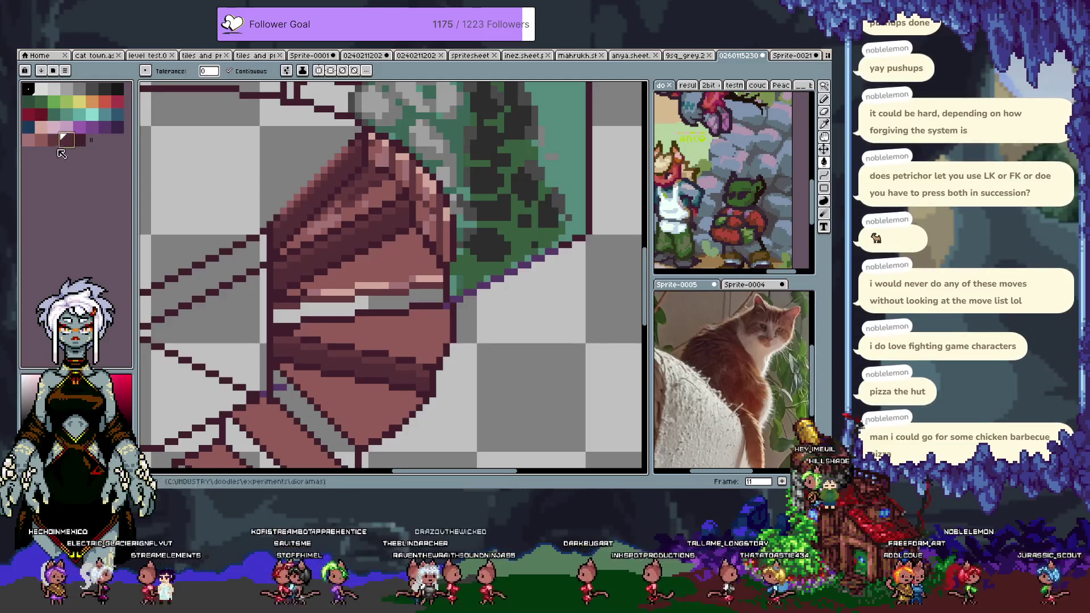
Step: Fill the upper-left diagonal edge band purple, then undo a trial dark brown fill and stroke
click(105, 126)
click(296, 226)
key(])
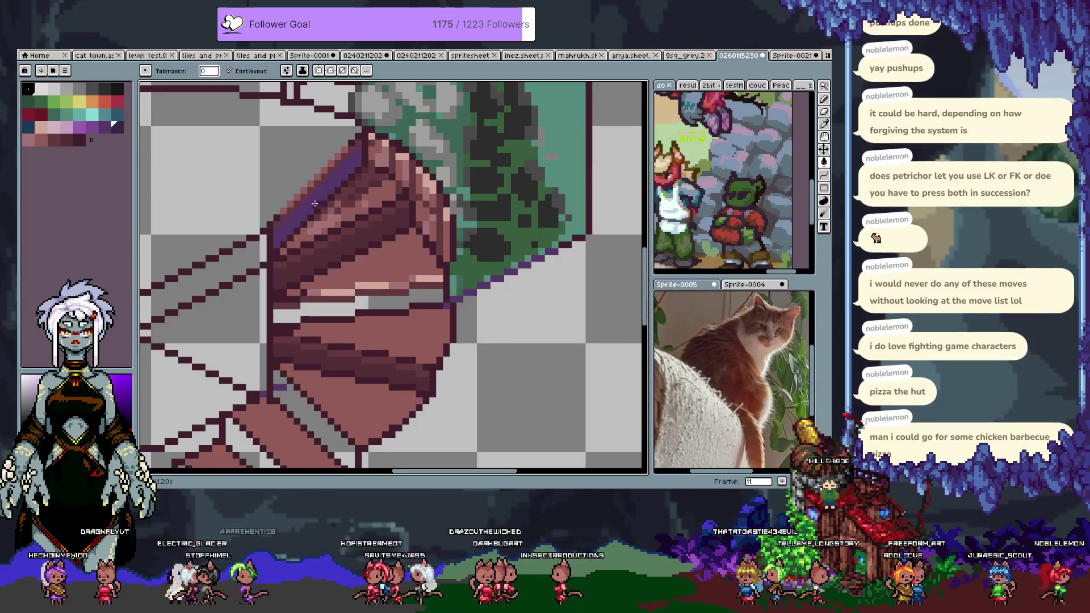
click(316, 204)
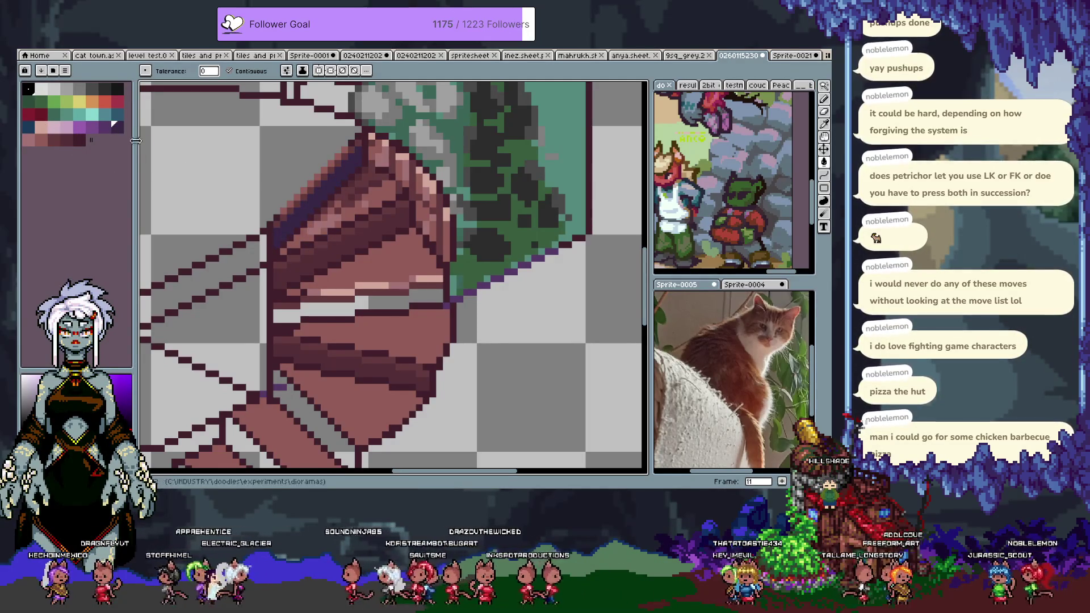
click(105, 127)
click(338, 256)
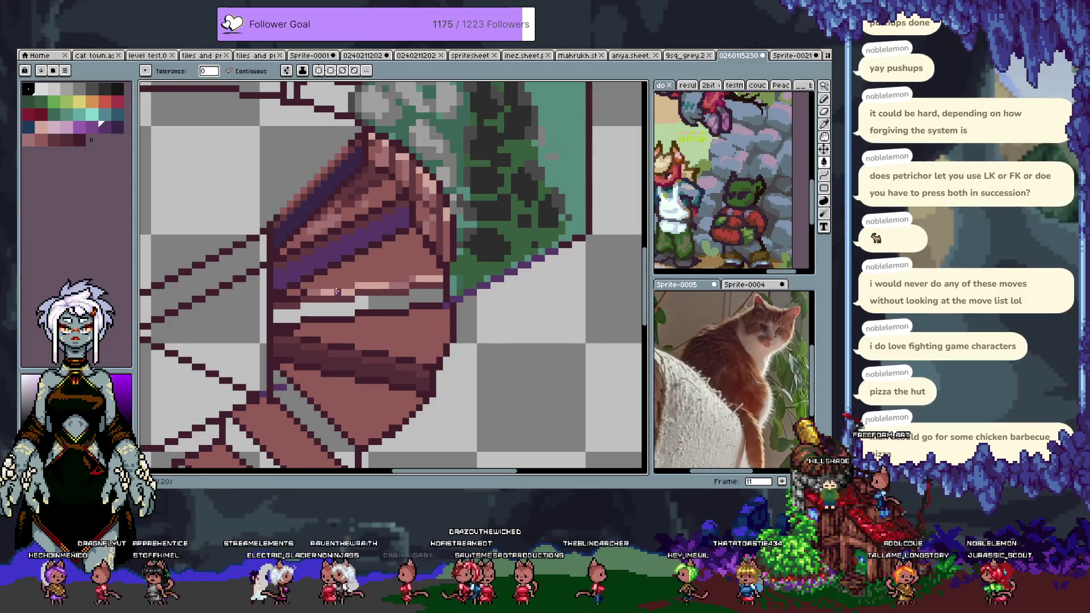
alt+click(312, 280)
click(314, 224)
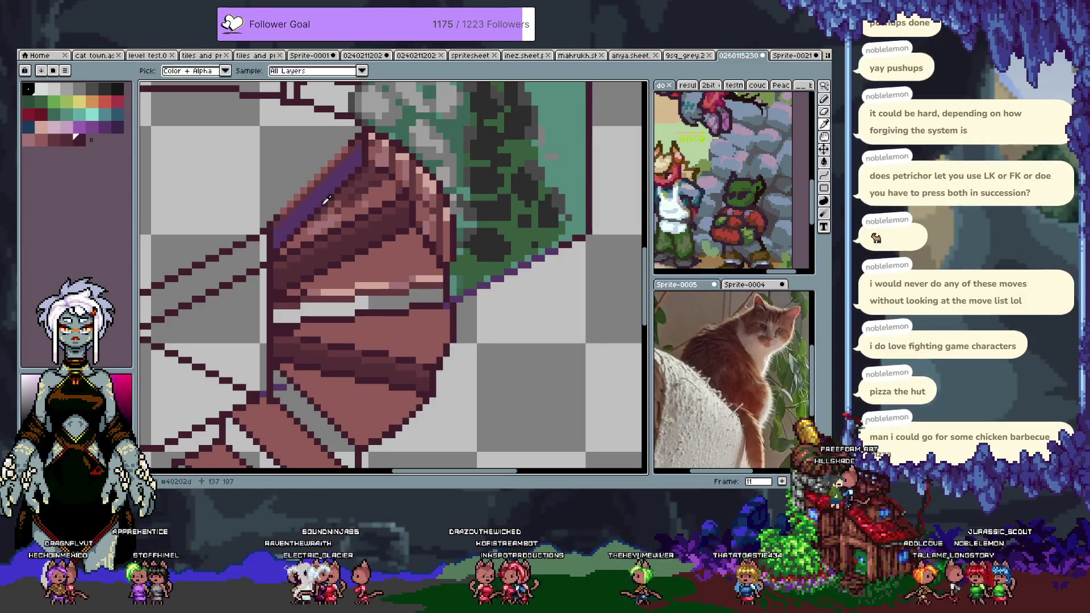
click(116, 88)
key(b)
drag(364, 139, 365, 155)
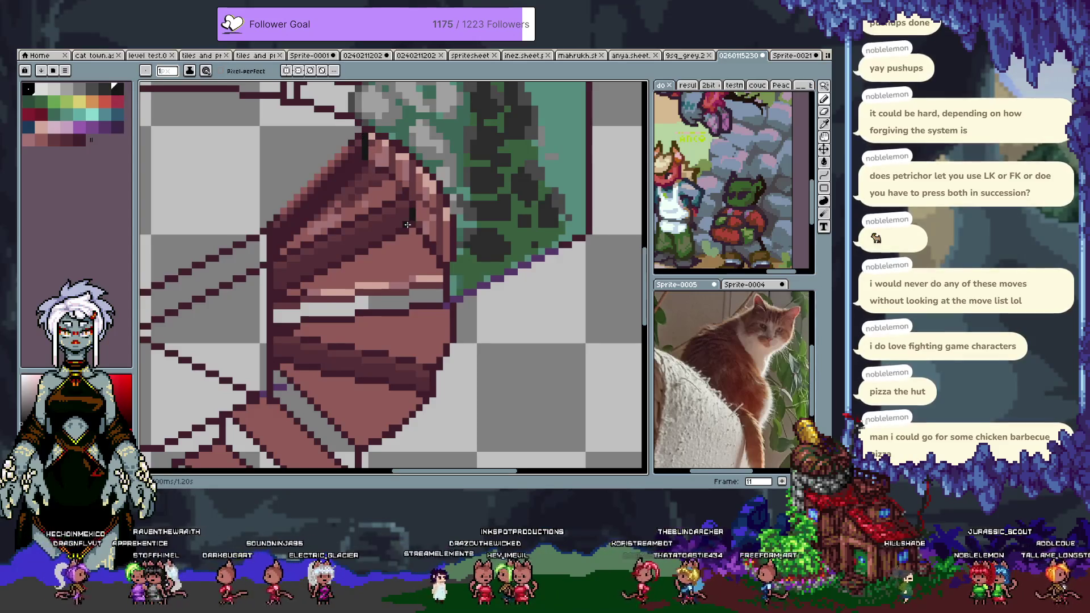
key(ctrl+z)
key(ctrl+z)
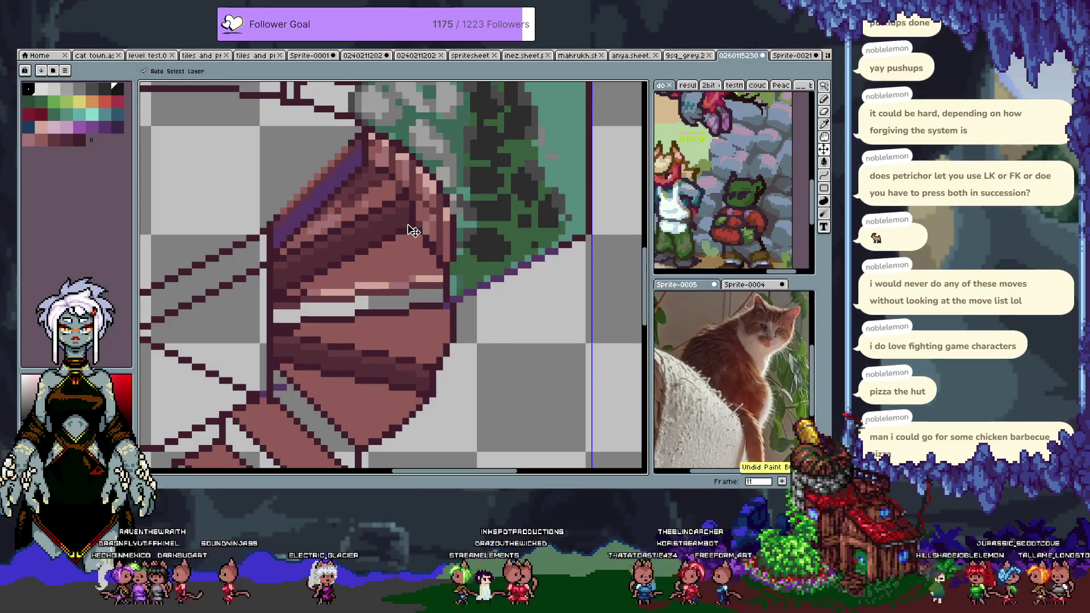
Step: Refill the staircase's diagonal edge band with dark brown
key(ctrl+z)
key(ctrl+z)
key(i)
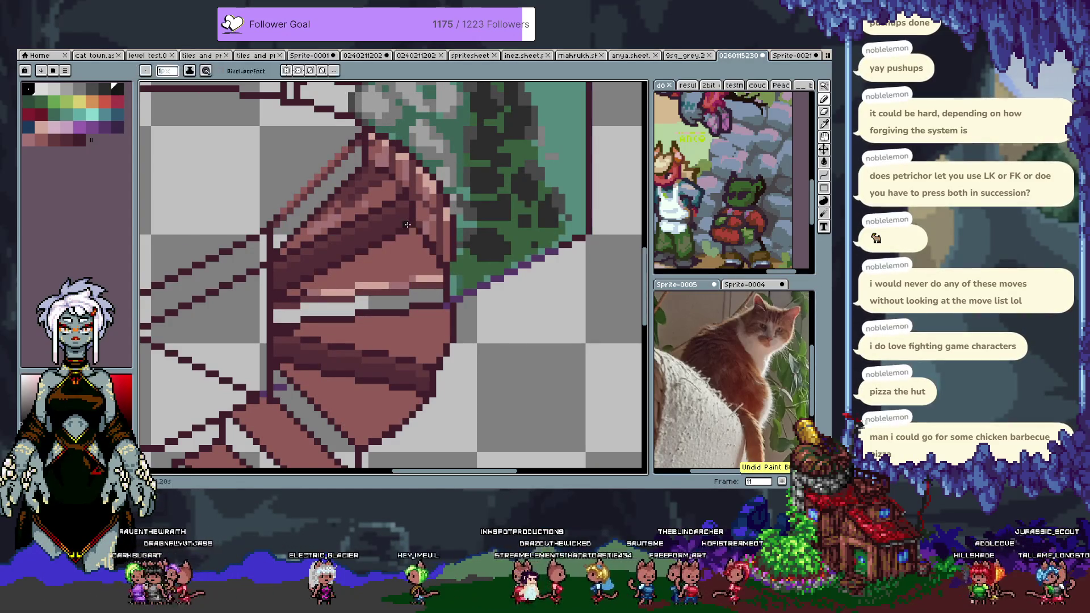
key(Tab)
key(b)
key(Tab)
click(80, 140)
key(g)
click(324, 191)
Step: Repaint dark outline pixels at the staircase's top edge and sample nearby stair colours
click(118, 91)
key(b)
drag(363, 175, 360, 173)
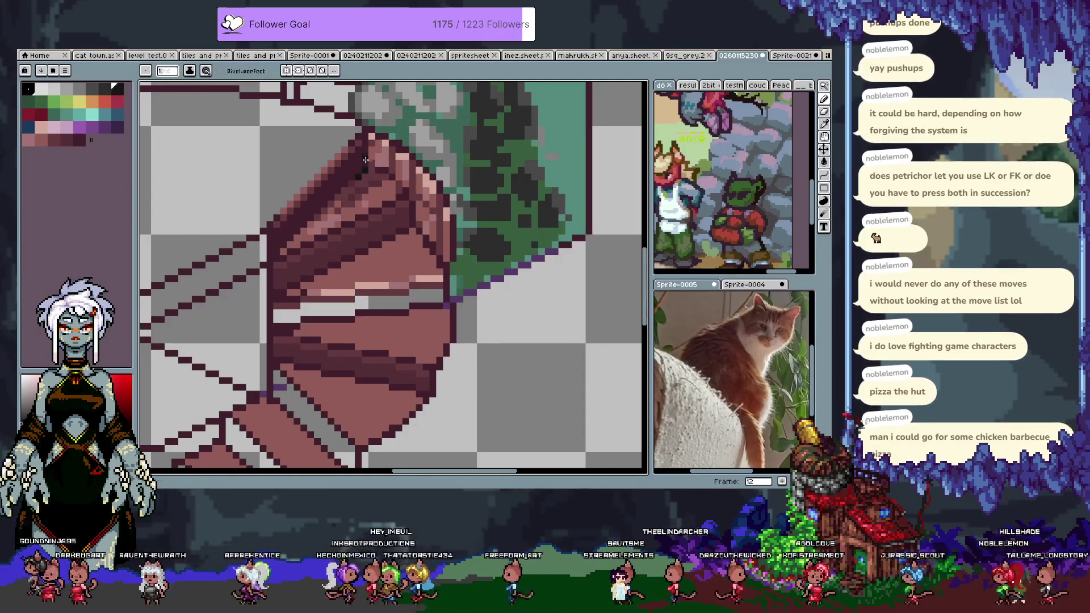
alt+click(369, 163)
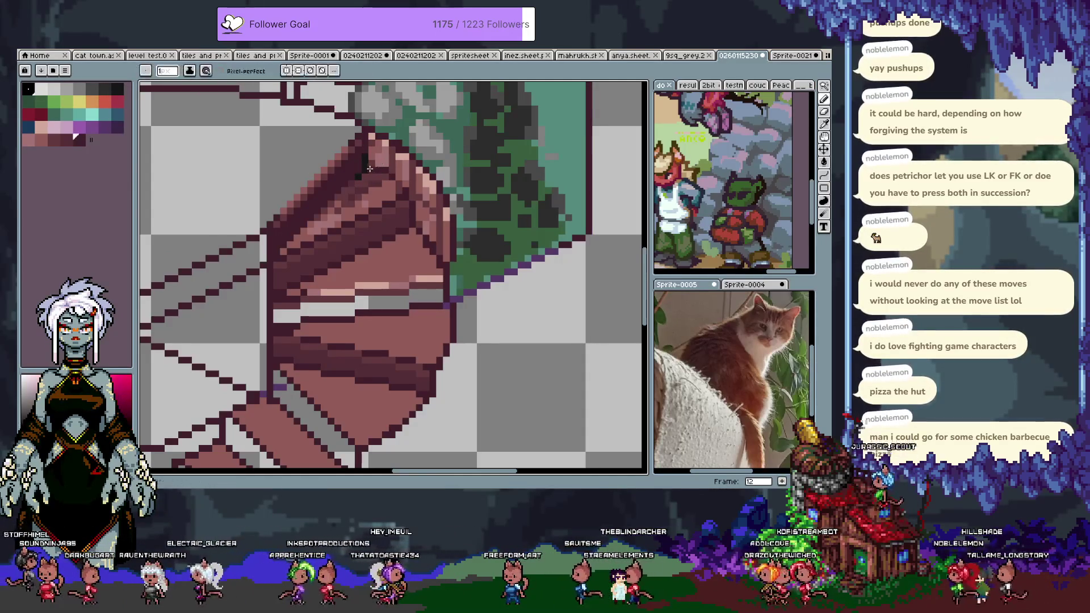
alt+click(367, 161)
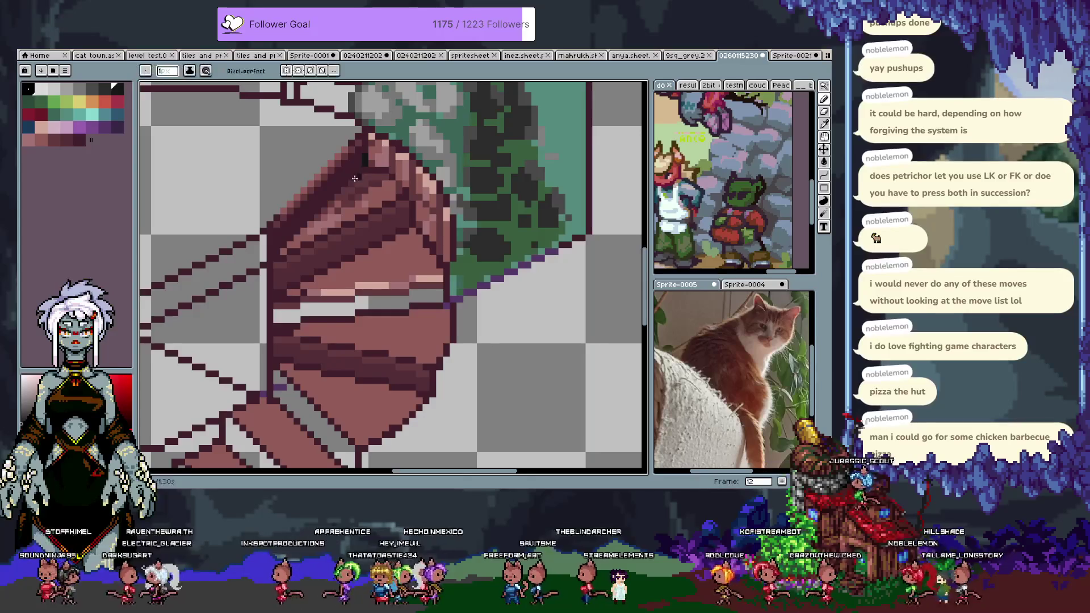
alt+click(375, 169)
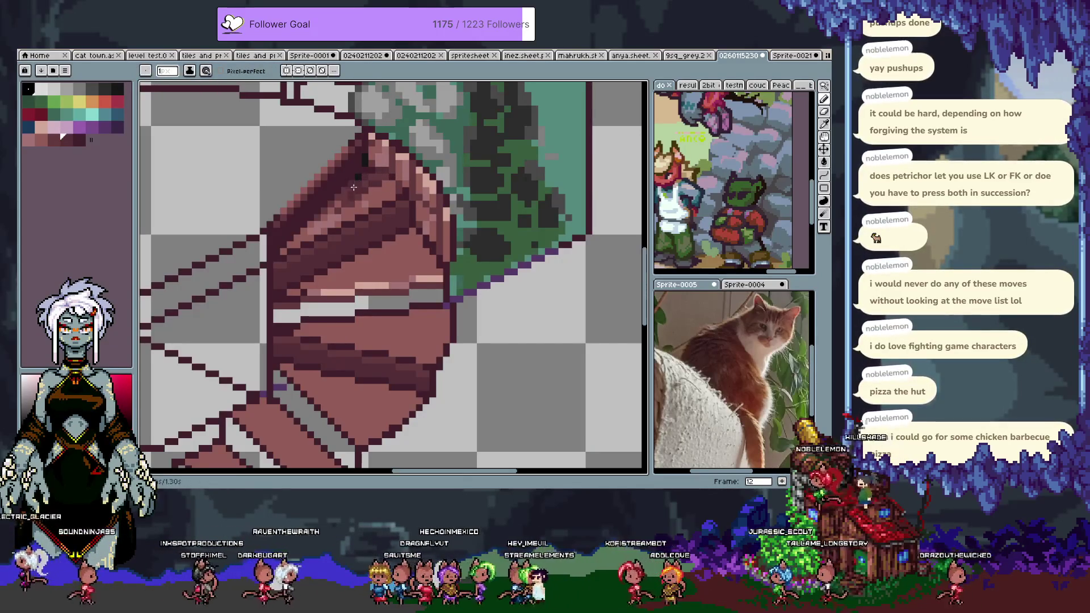
alt+click(341, 188)
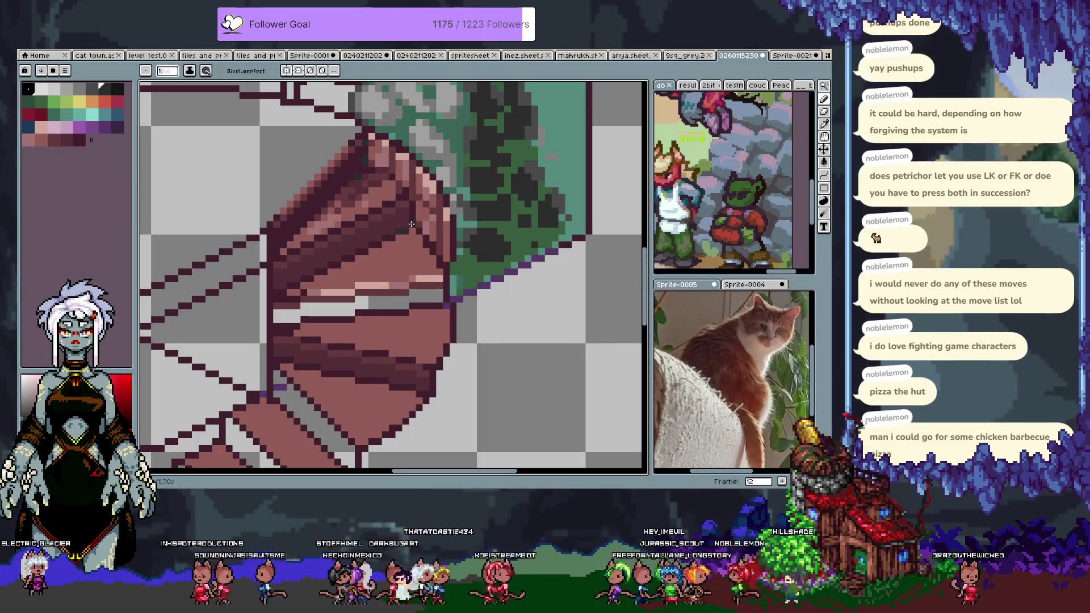
alt+click(363, 231)
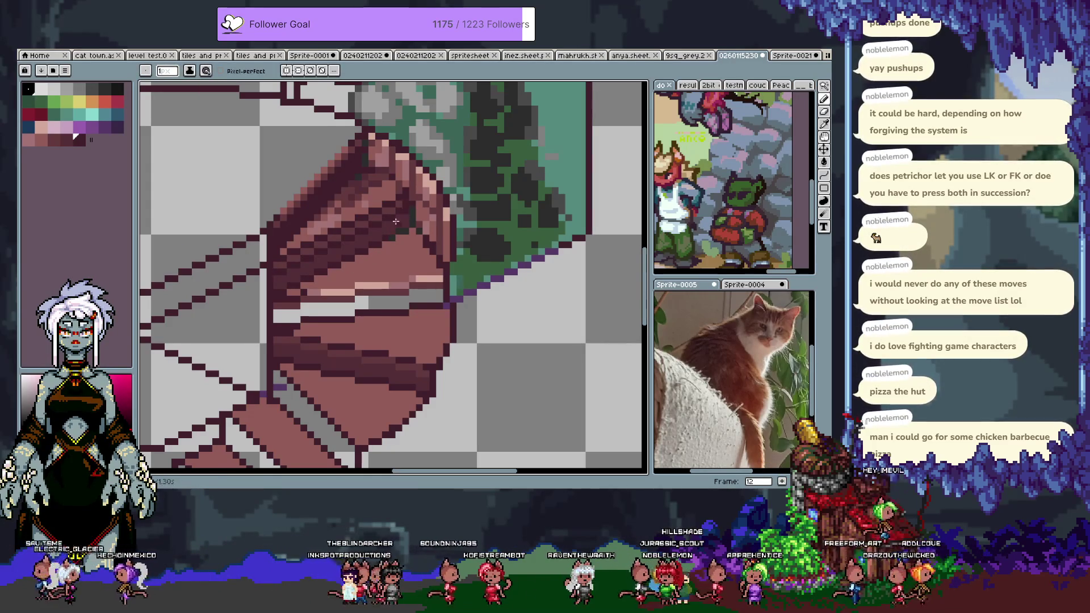
key(alt)
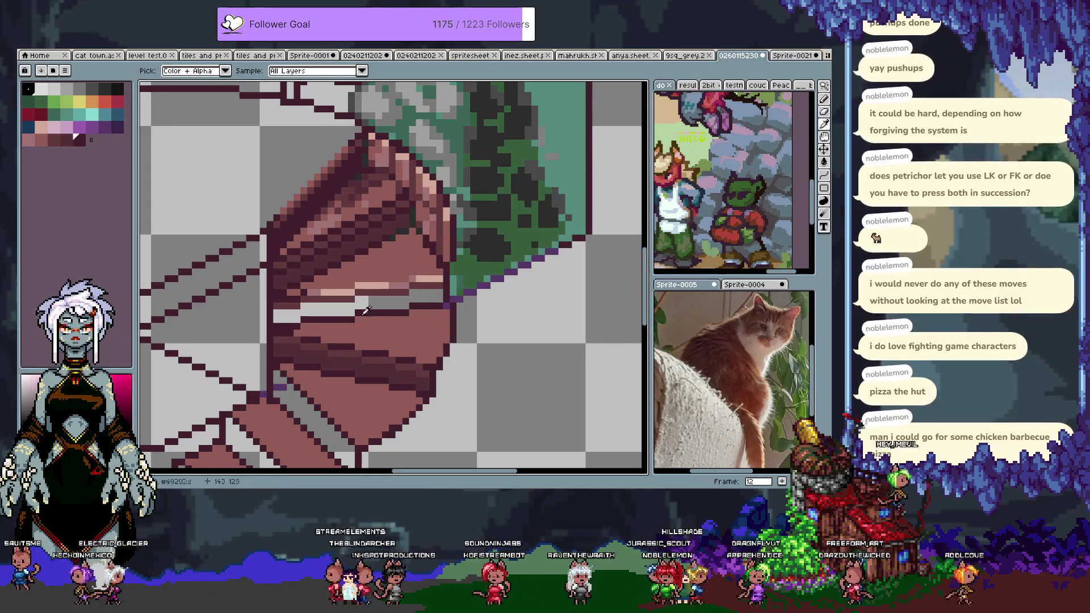
Step: Sample light pink and deeper red shades from the stairs while panning over the staircase top
alt+click(294, 259)
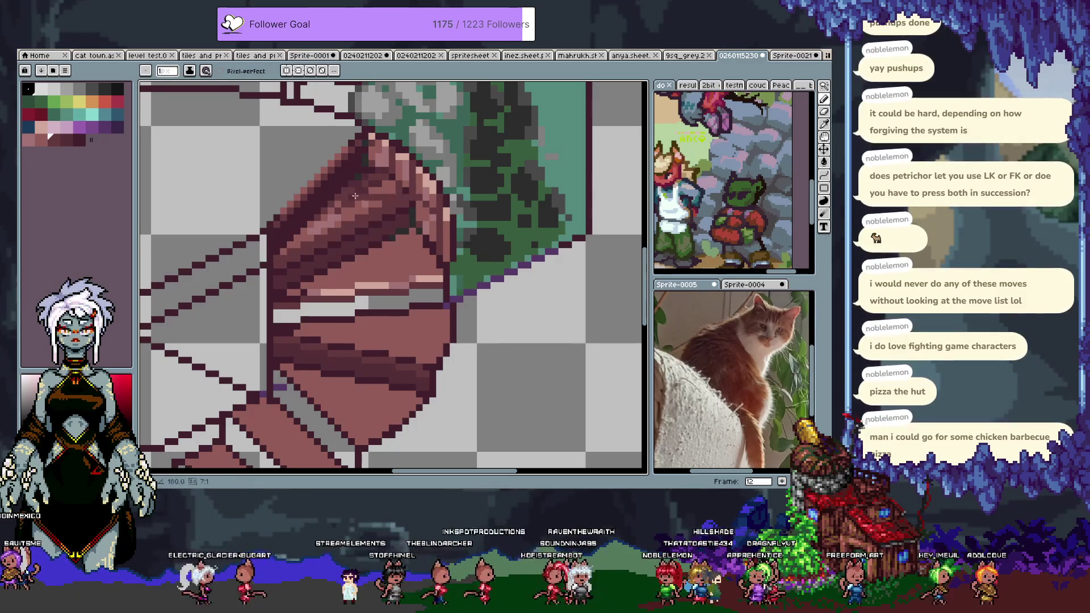
alt+click(297, 252)
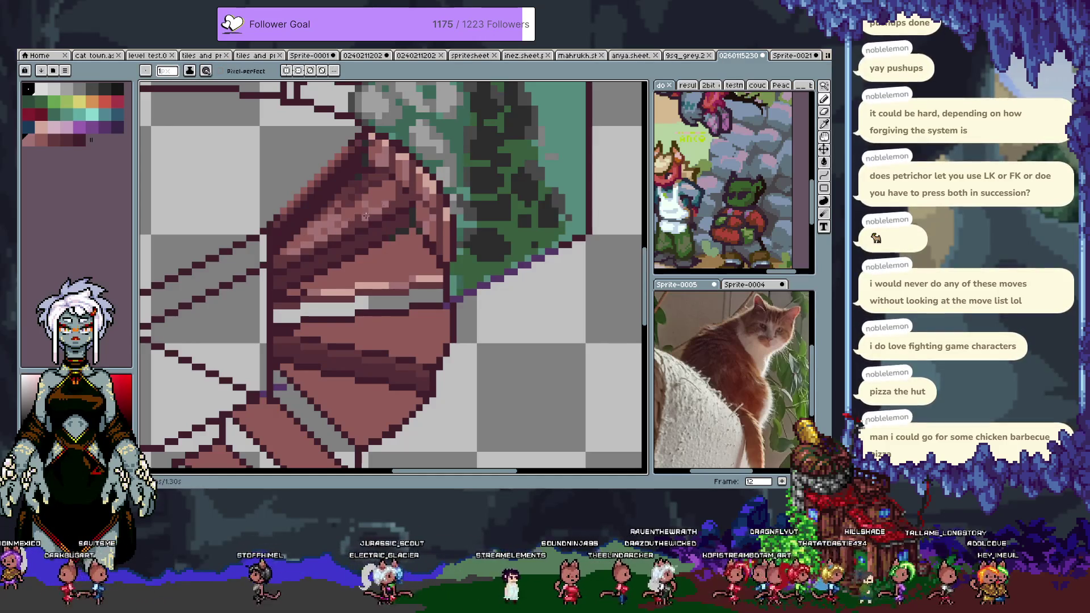
alt+click(278, 264)
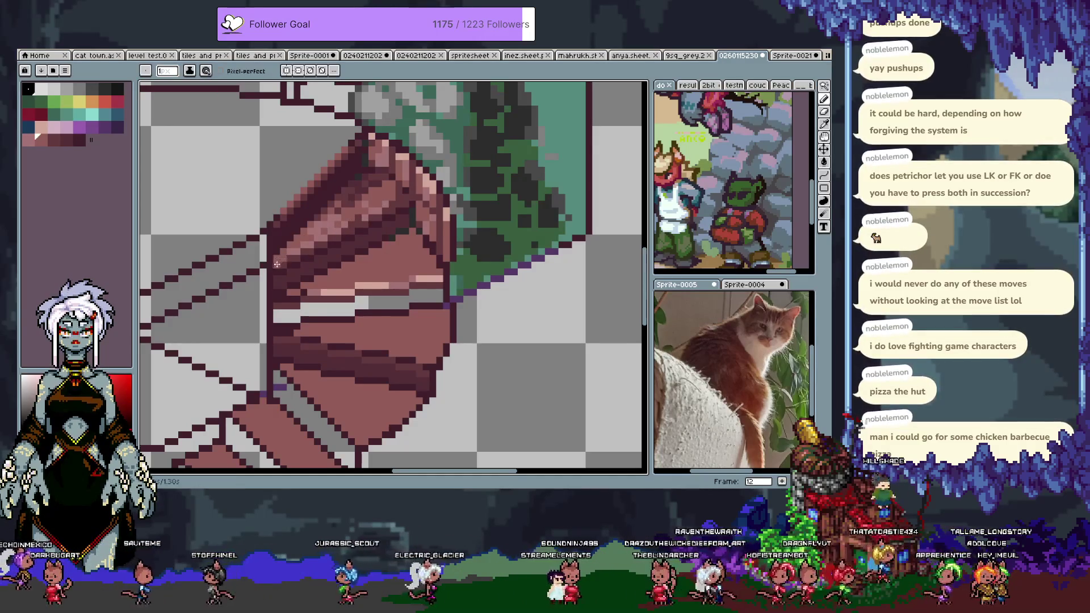
drag(382, 188, 386, 217)
alt+click(376, 218)
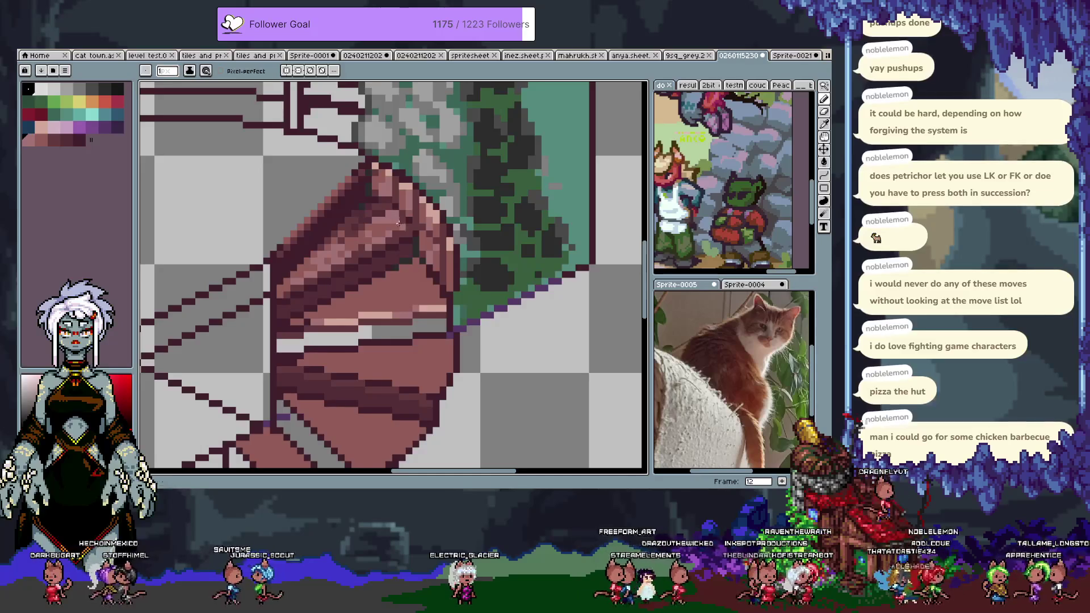
alt+click(355, 222)
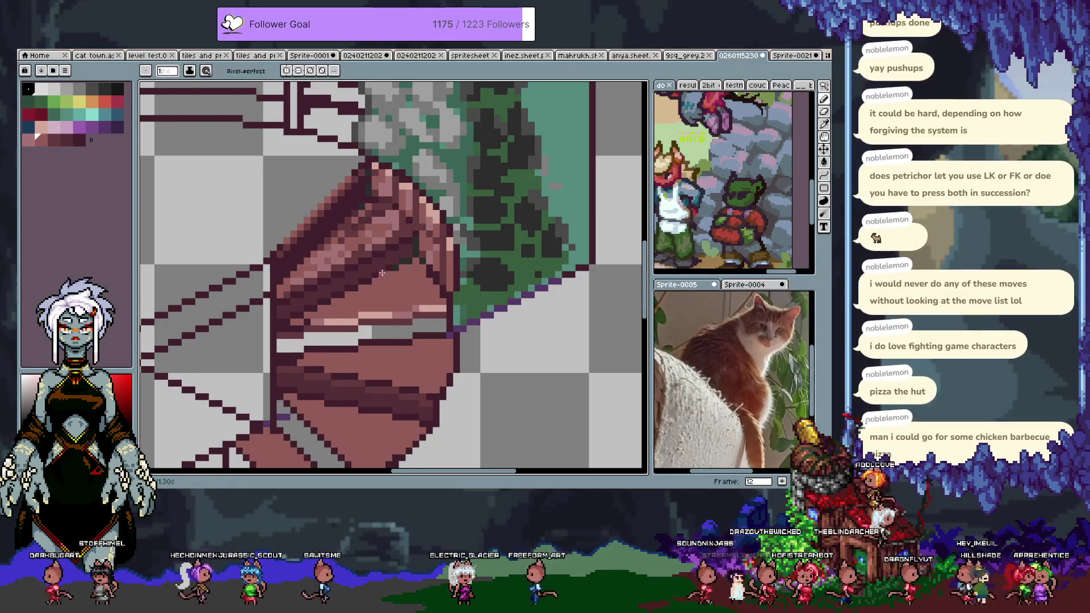
drag(381, 272, 384, 280)
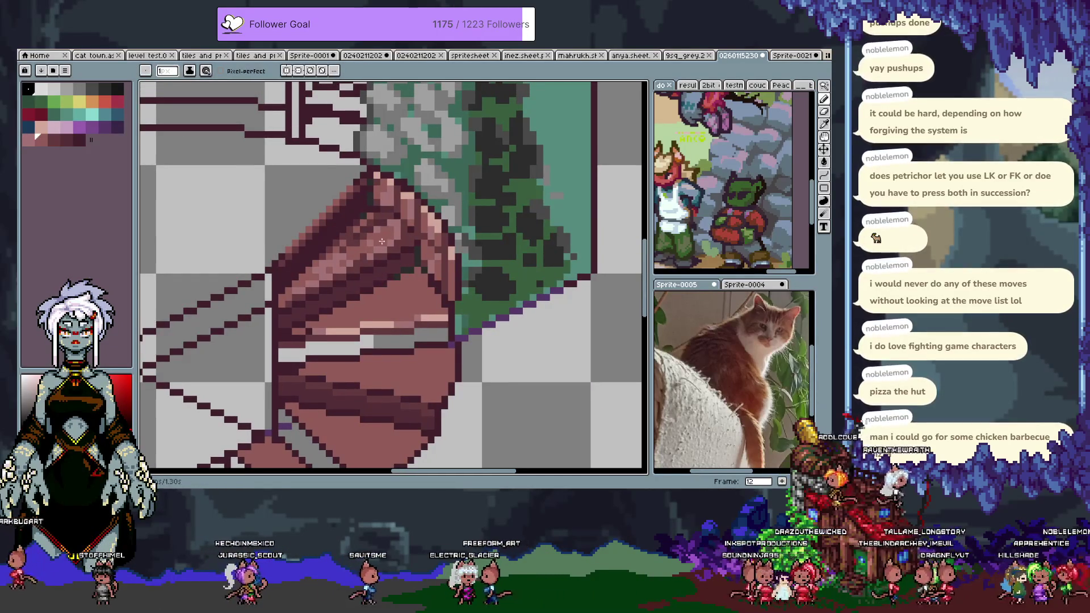
alt+click(388, 249)
alt+click(376, 251)
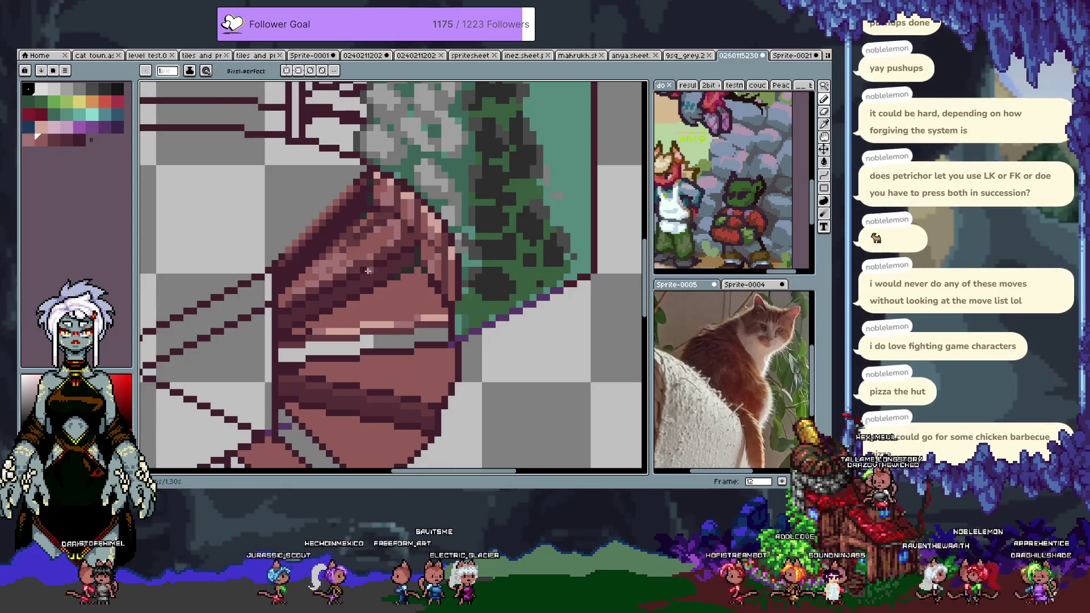
drag(369, 287, 341, 274)
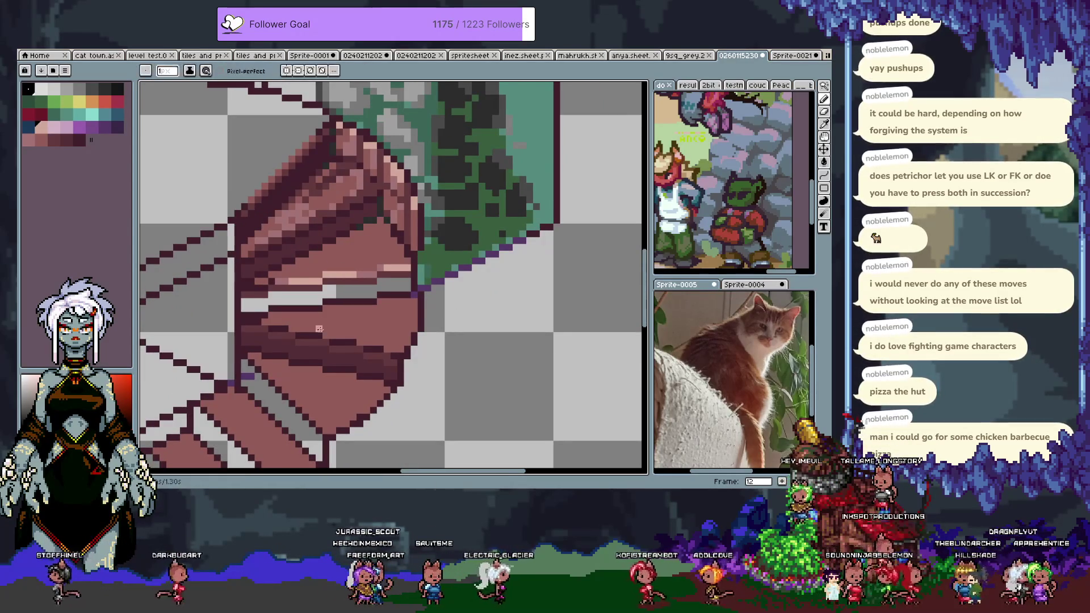
alt+click(366, 272)
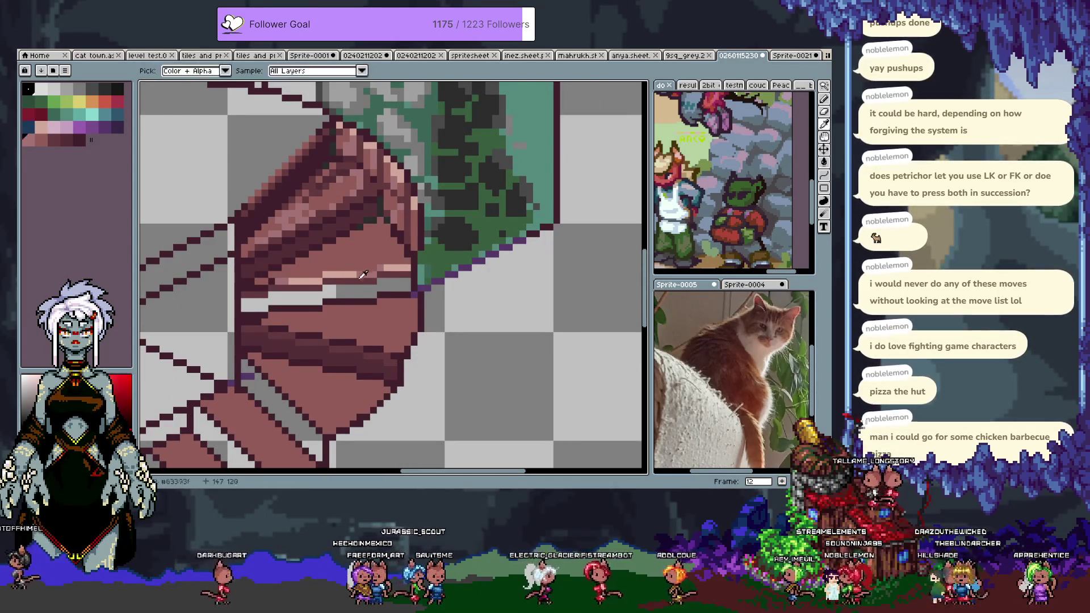
Step: Draw light pink highlight strokes across the staircase's upper curve
drag(264, 328, 323, 333)
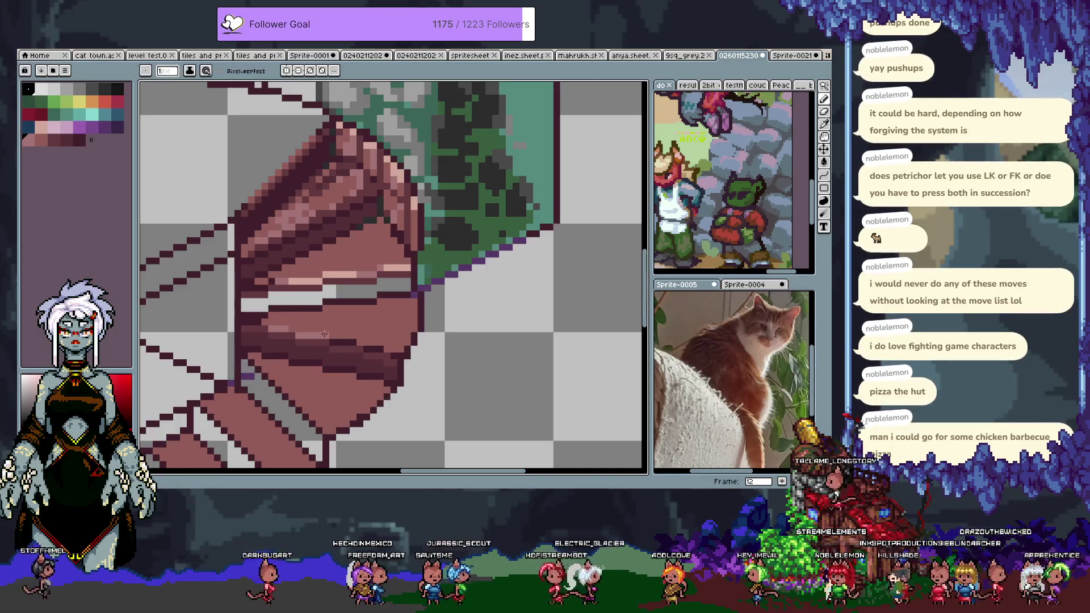
key(v)
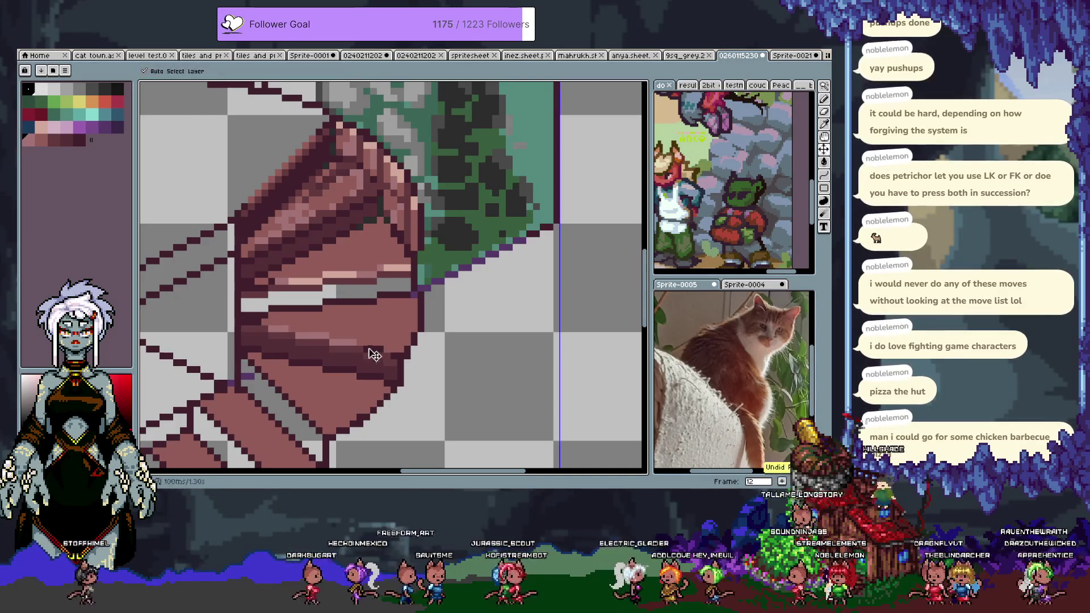
key(b)
drag(362, 347, 344, 341)
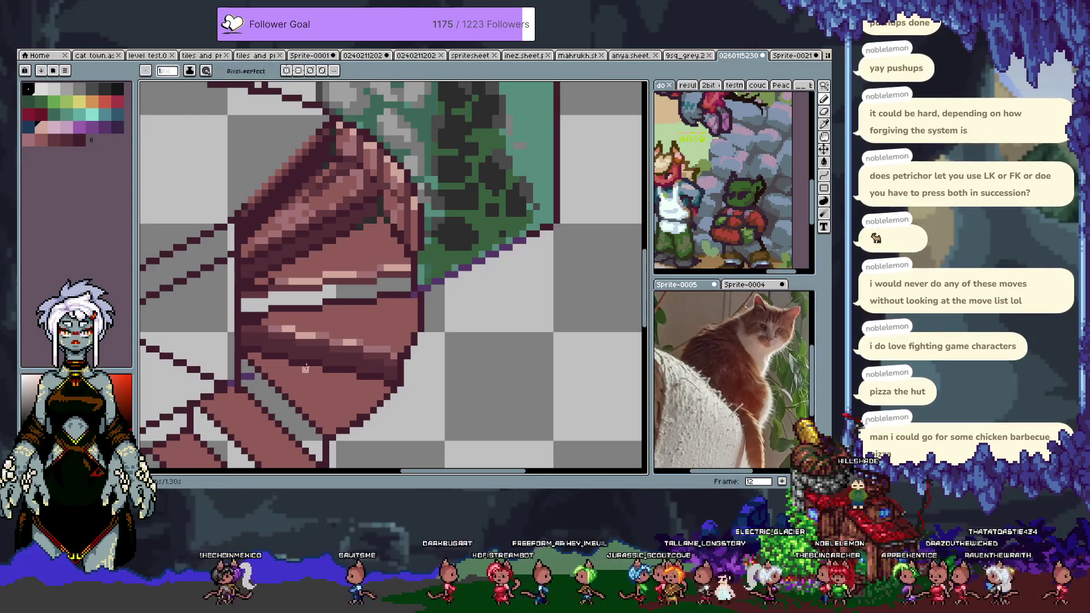
scroll(318, 318, up, 1)
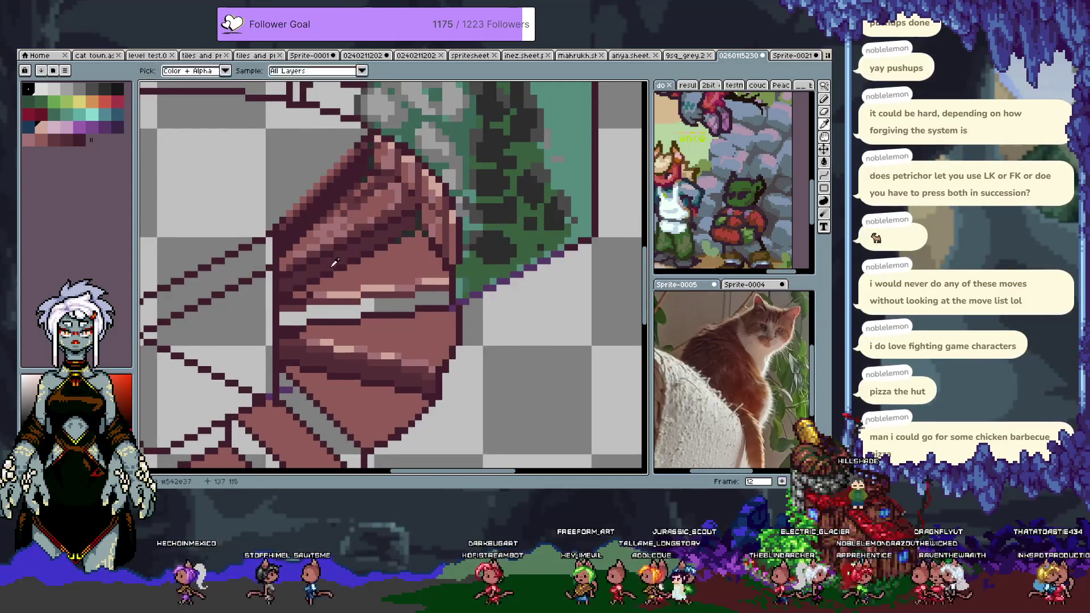
mouse_move(358, 283)
mouse_down()
mouse_move(337, 308)
mouse_move(312, 284)
mouse_up()
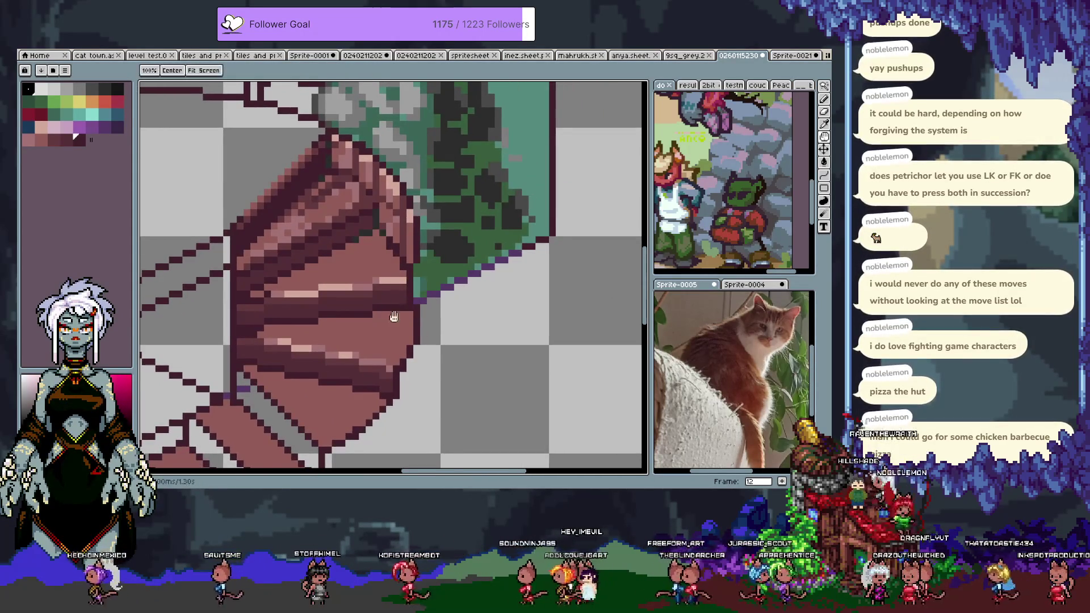
drag(403, 326, 458, 397)
key(b)
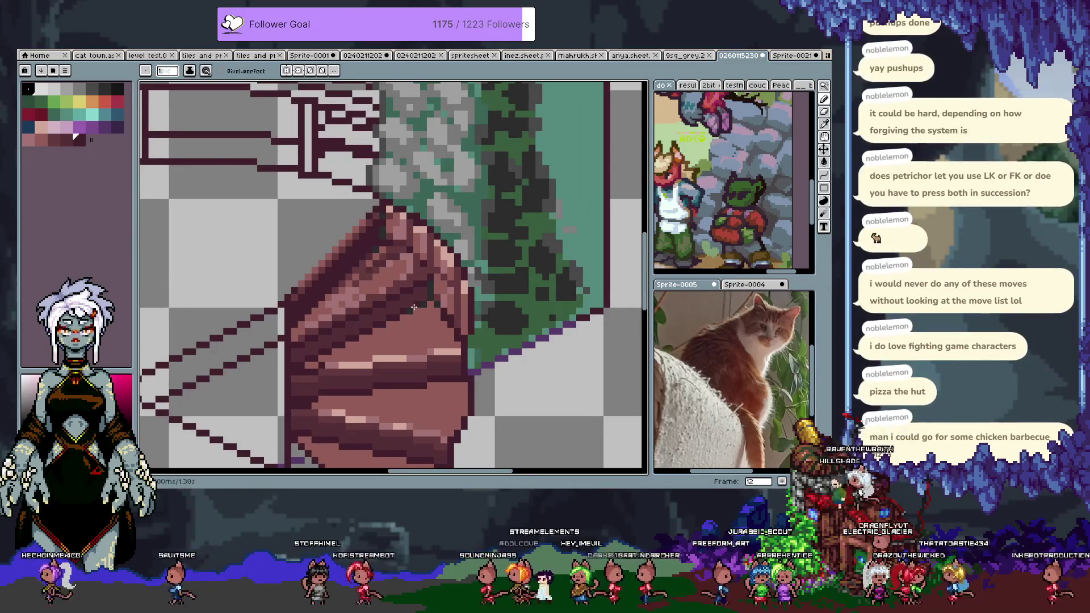
scroll(414, 307, down, 3)
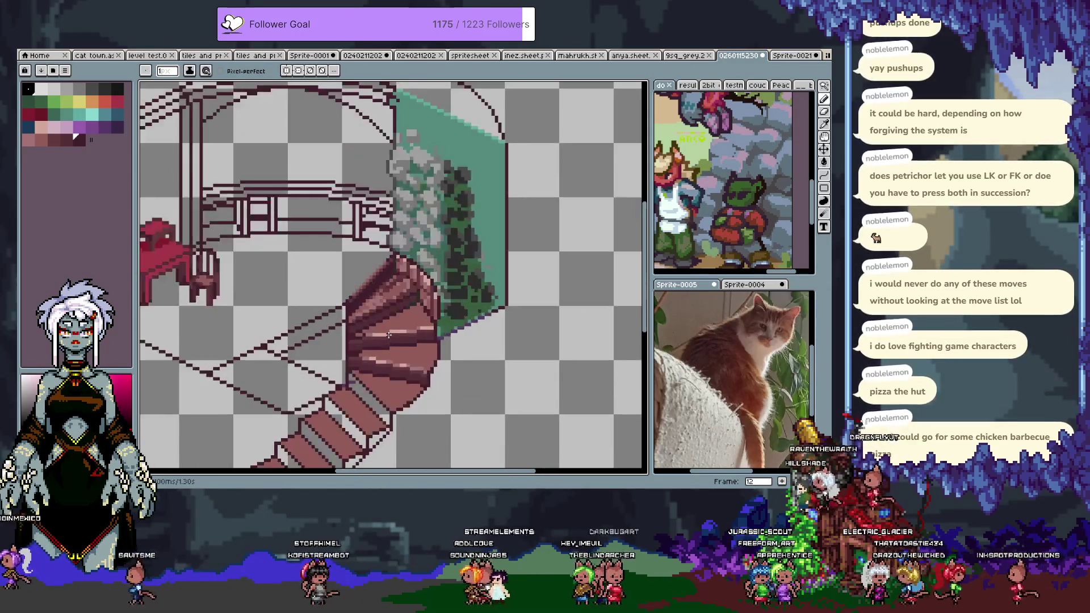
Step: Pick dark outline colour #40202d and place a dark pixel in the stair shading
scroll(387, 335, up, 4)
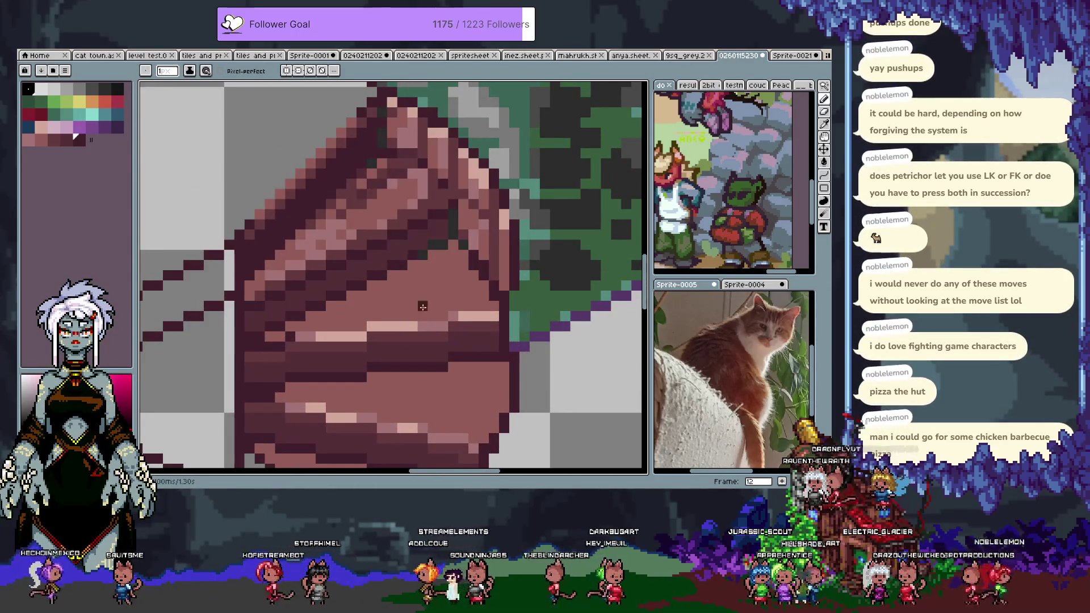
key(i)
click(407, 245)
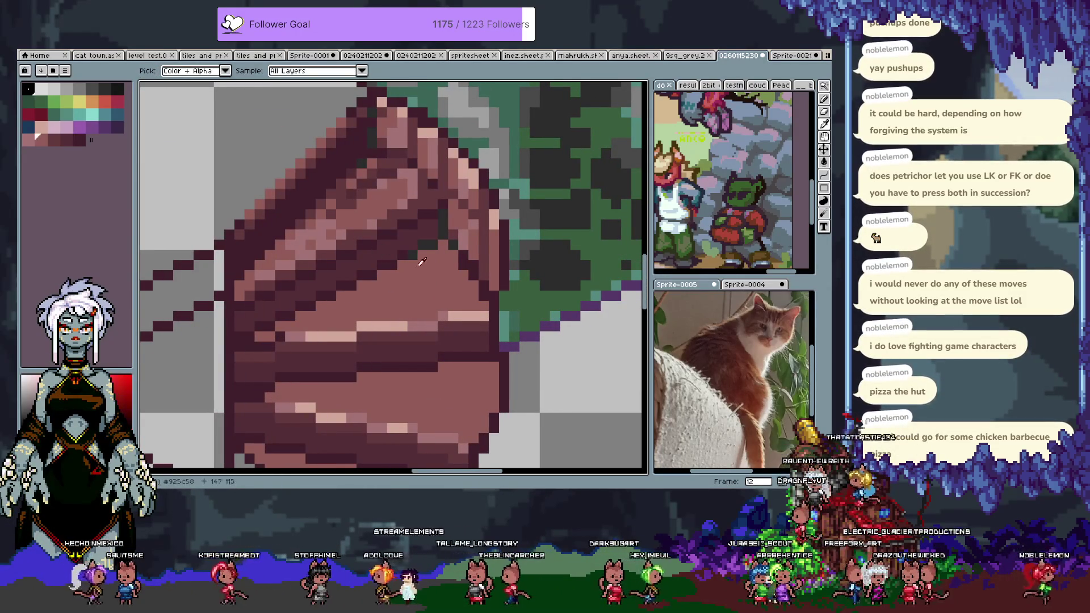
key(b)
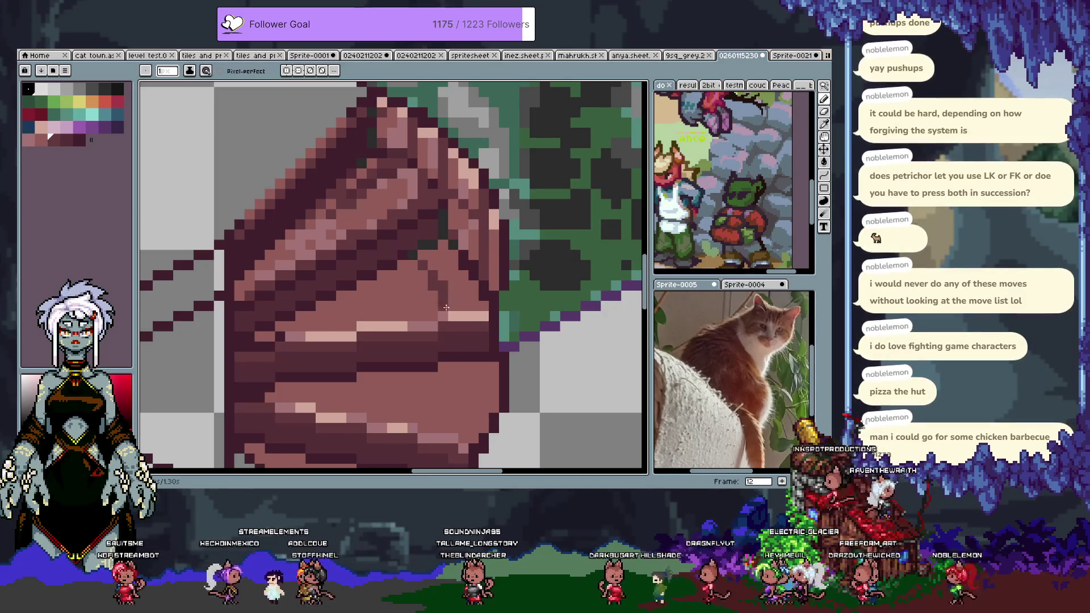
click(409, 303)
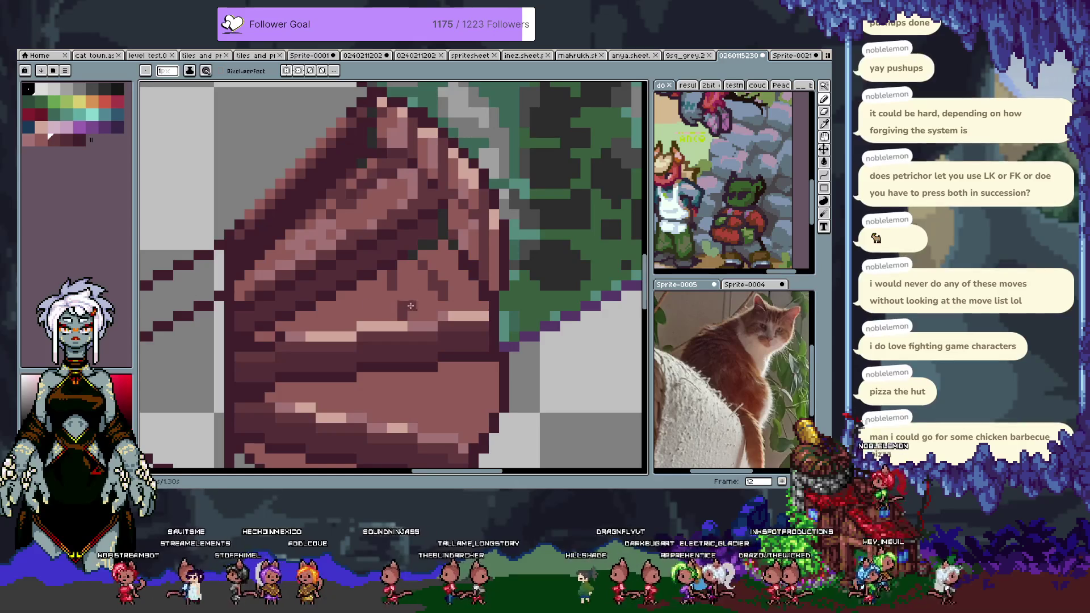
key(v)
key(b)
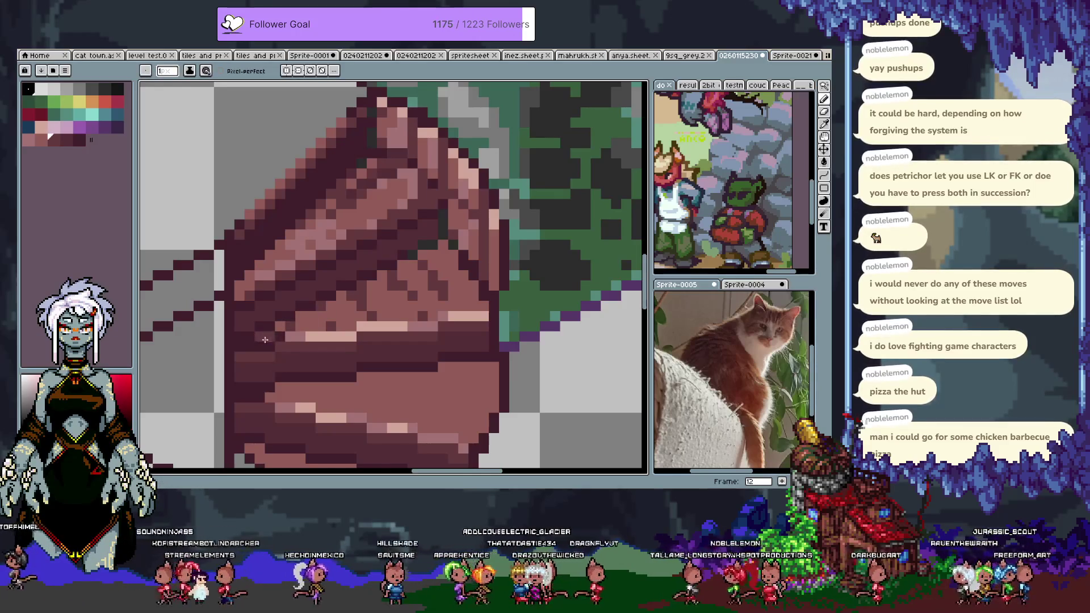
Step: Undo a pencil edit and bucket-fill a stair section with a darker maroon shade
scroll(341, 318, up, 2)
key(alt)
alt+click(412, 265)
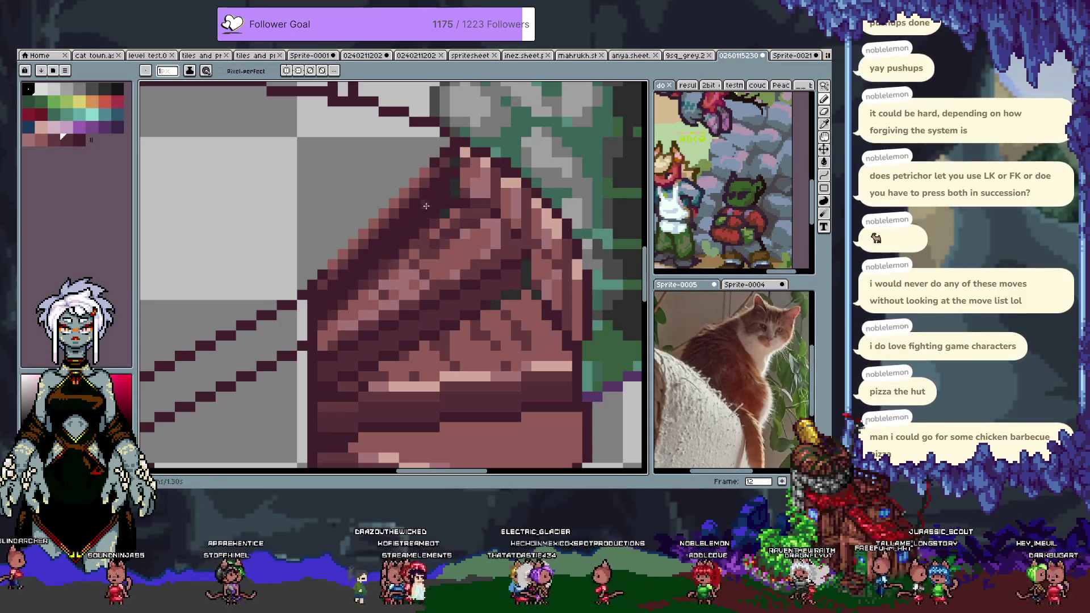
key(ctrl+z)
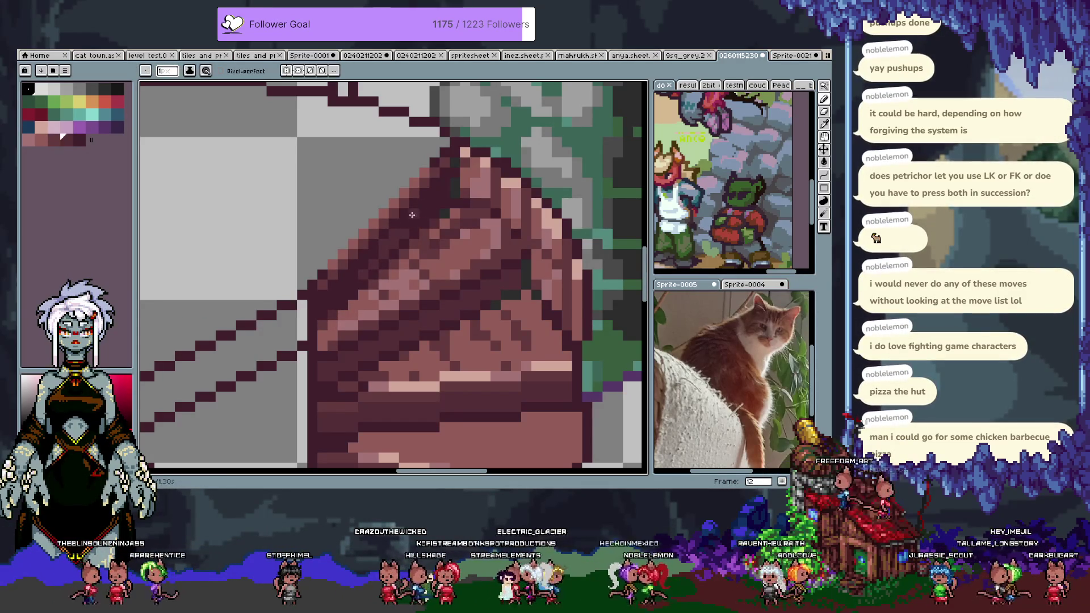
drag(427, 323, 403, 299)
key(g)
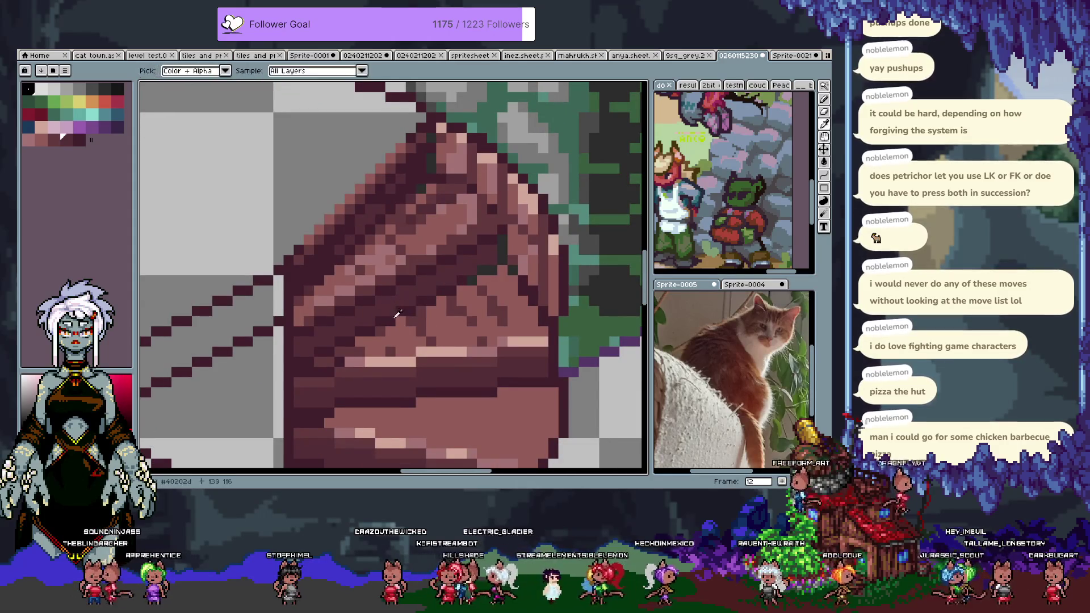
click(376, 311)
key(ctrl+z)
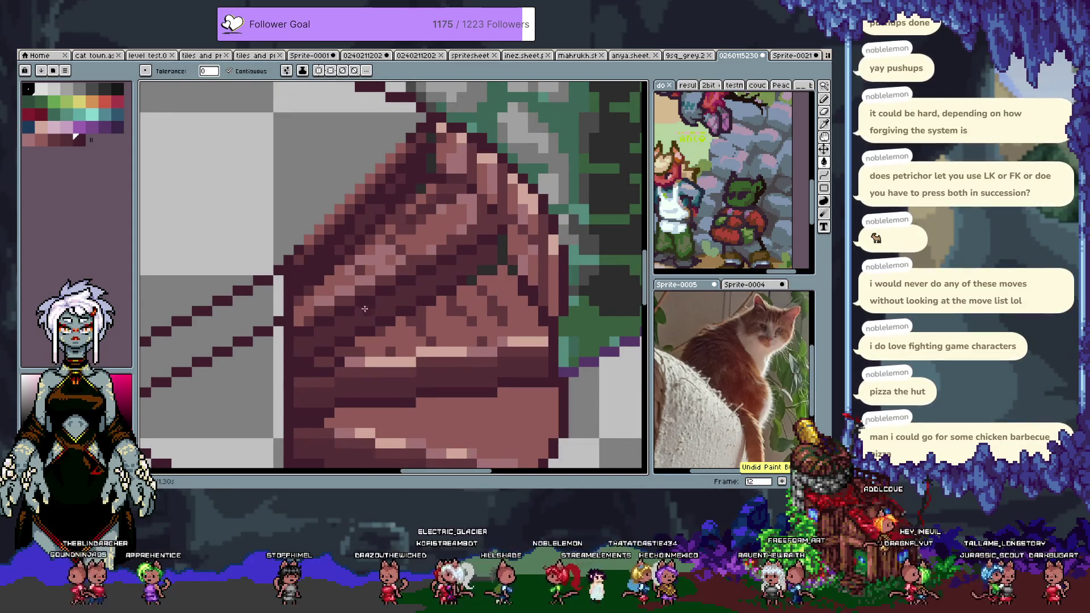
click(438, 287)
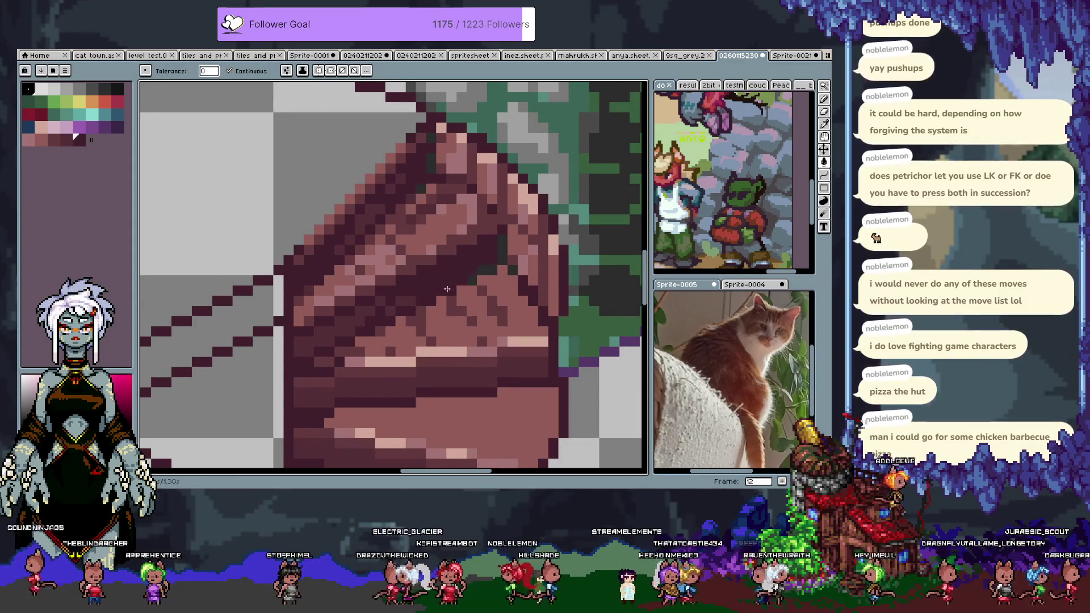
key(b)
Step: Add dark pixels along the staircase's left outline using sampled dark mauve shades
alt+click(386, 301)
drag(382, 365, 359, 328)
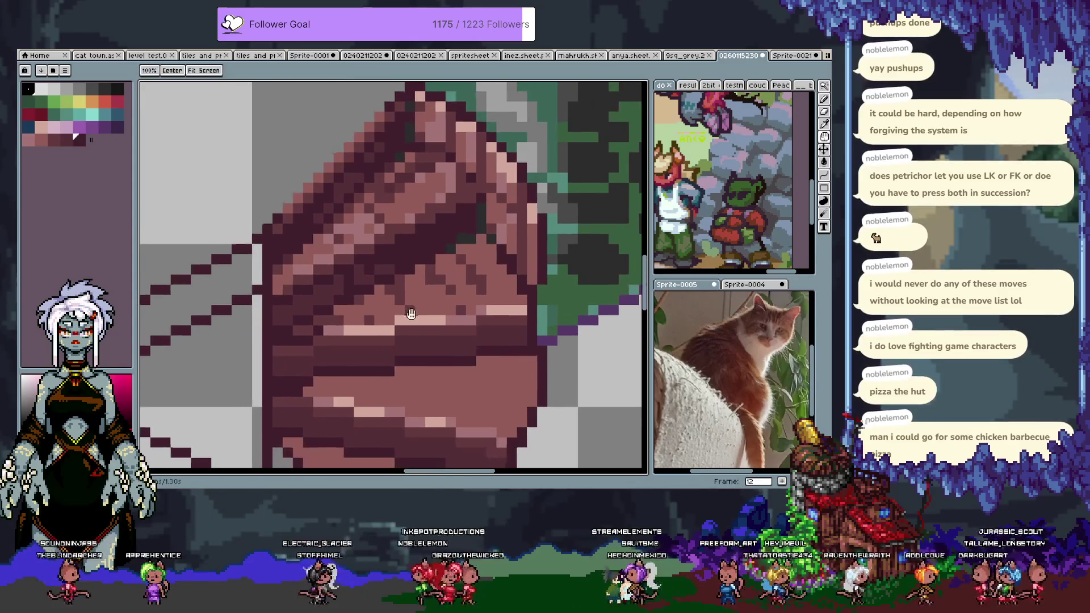
alt+click(447, 247)
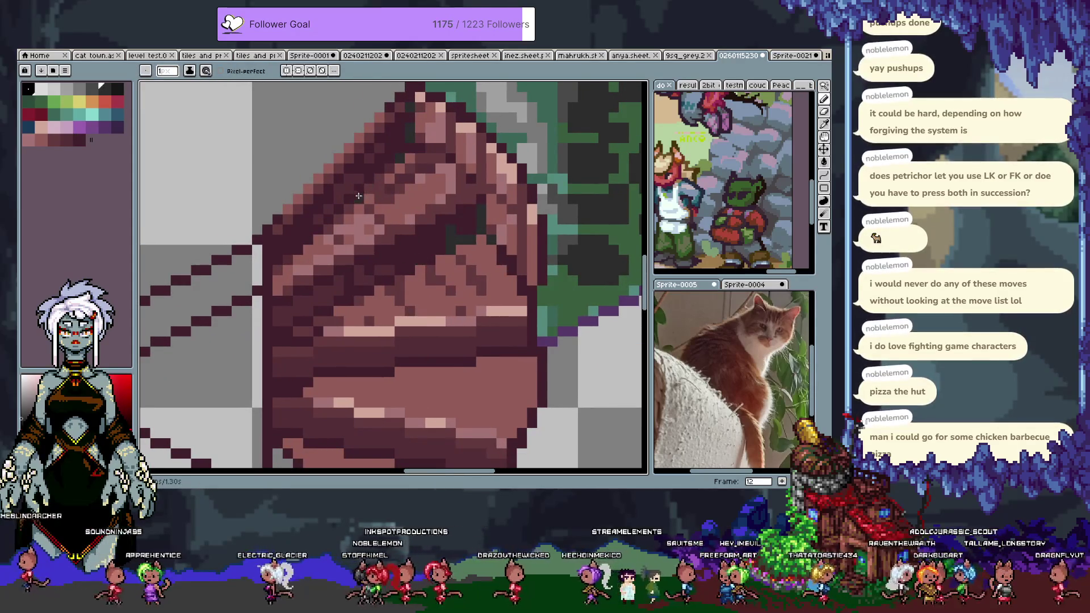
click(277, 245)
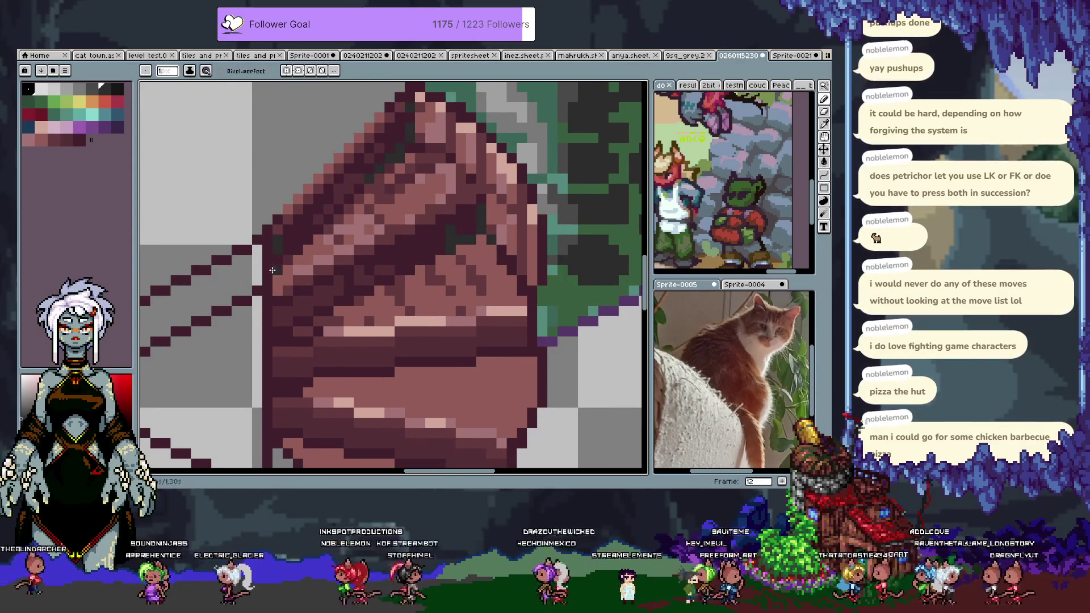
scroll(377, 279, down, 3)
scroll(391, 335, up, 4)
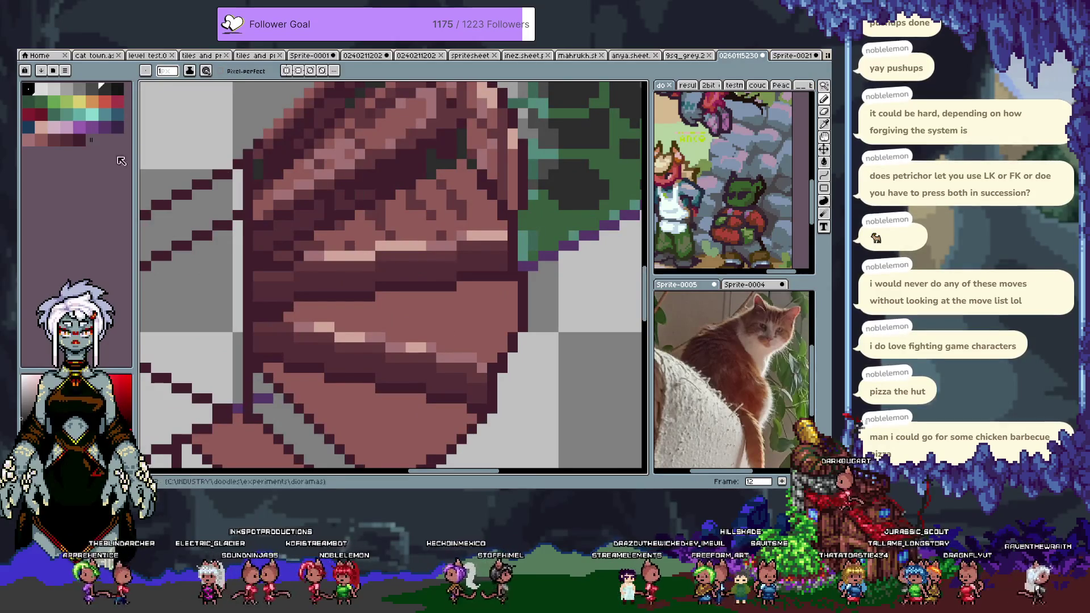
alt+click(321, 233)
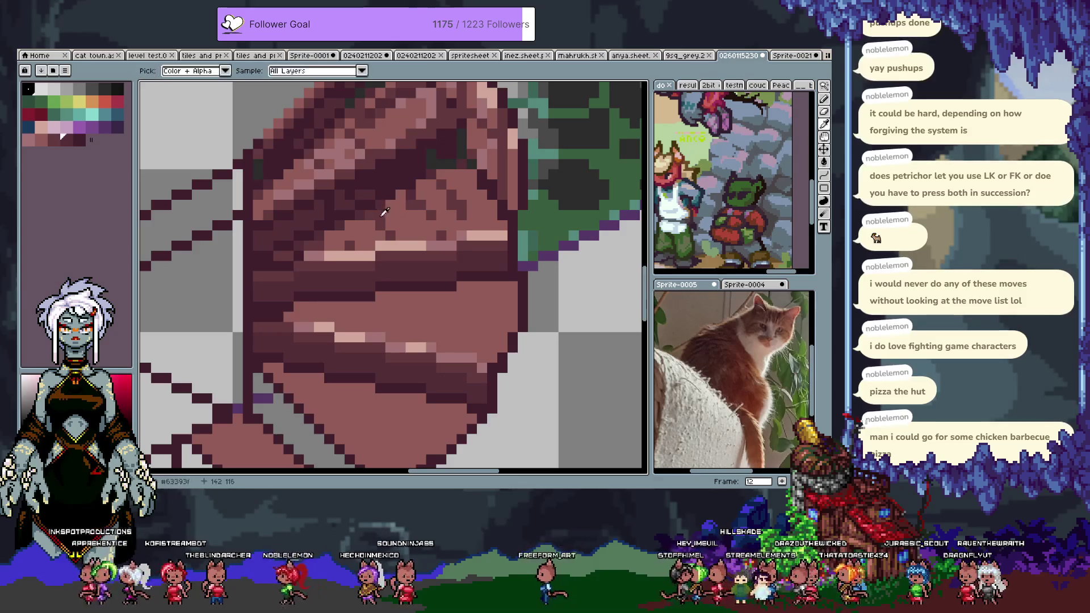
scroll(401, 250, up, 2)
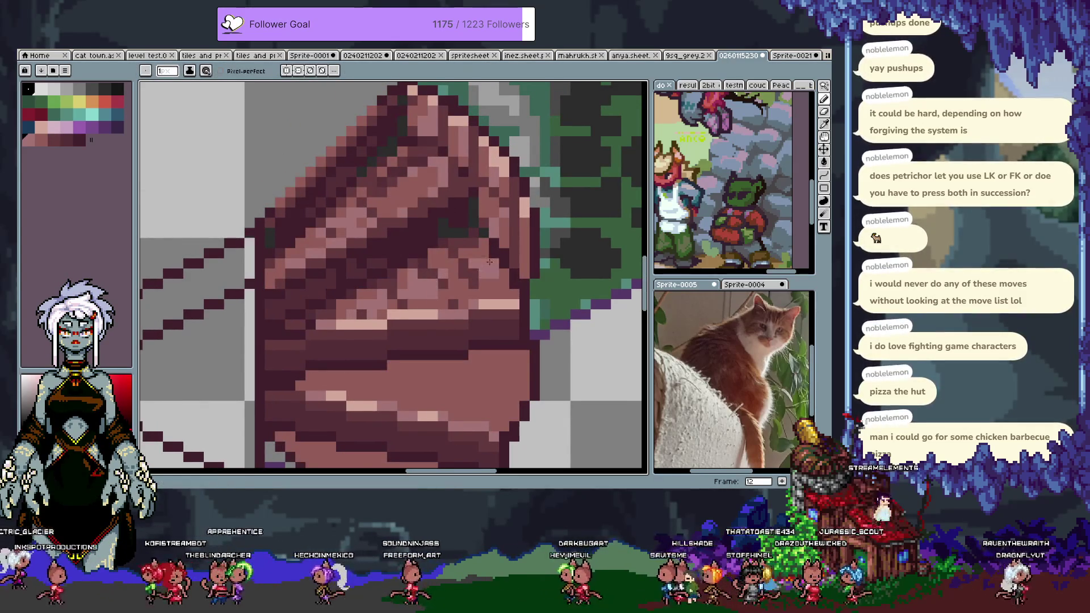
key(v)
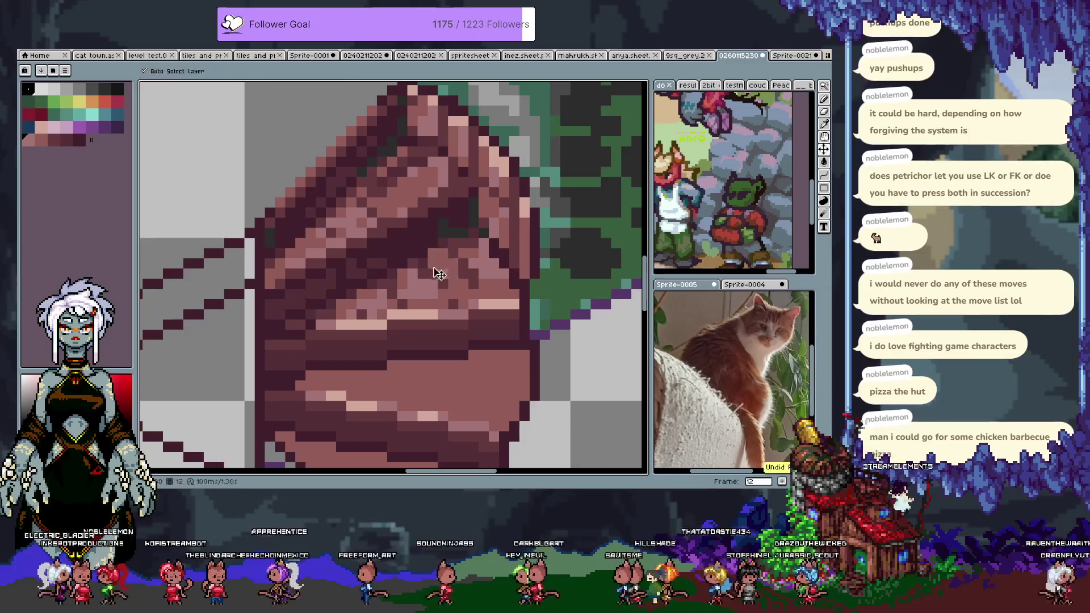
key(b)
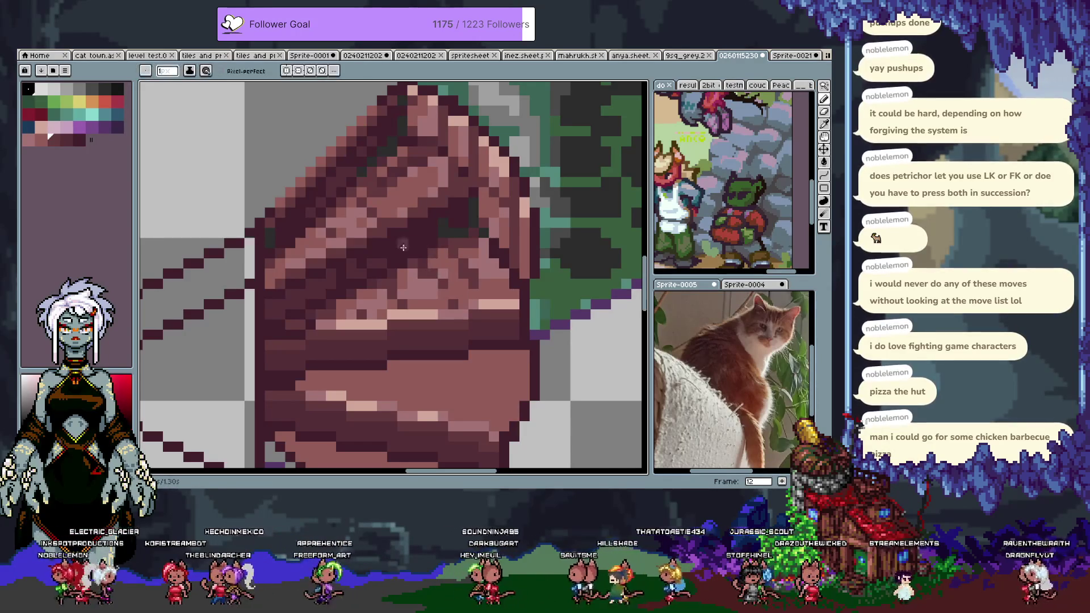
alt+click(409, 244)
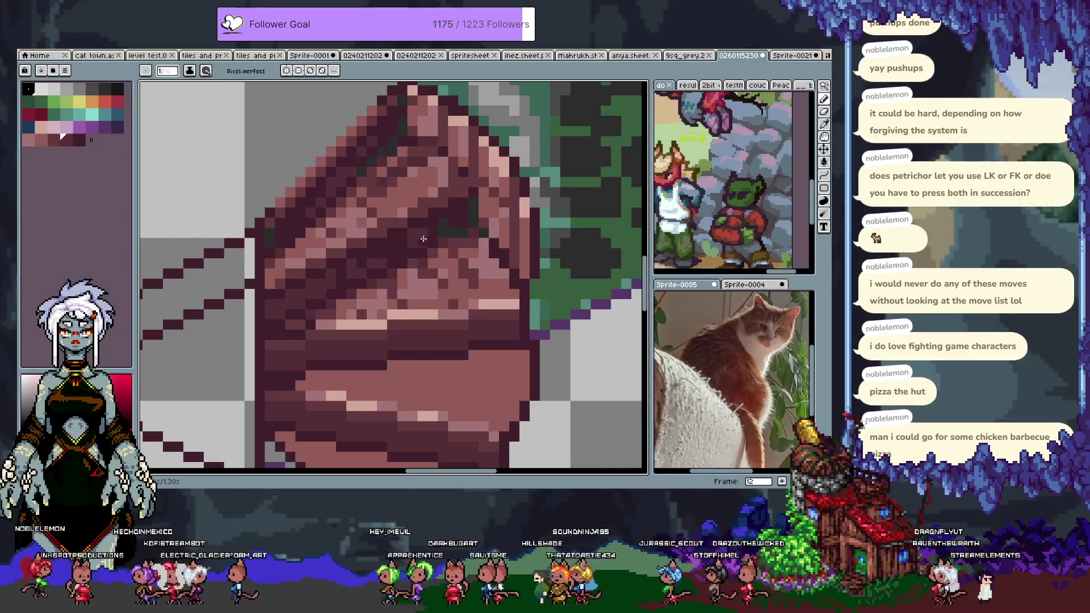
scroll(411, 245, down, 3)
mouse_move(431, 295)
mouse_down()
mouse_move(430, 380)
mouse_move(431, 341)
mouse_up()
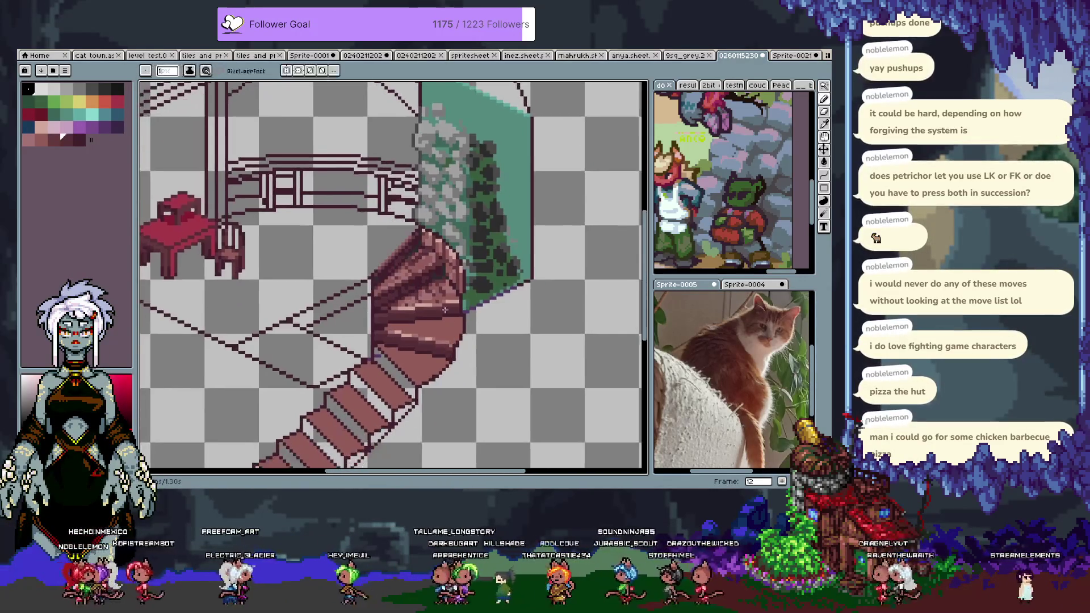
Step: Paint light pink highlights on the stair top and darken a few stair pixels
scroll(426, 236, up, 3)
alt+click(426, 235)
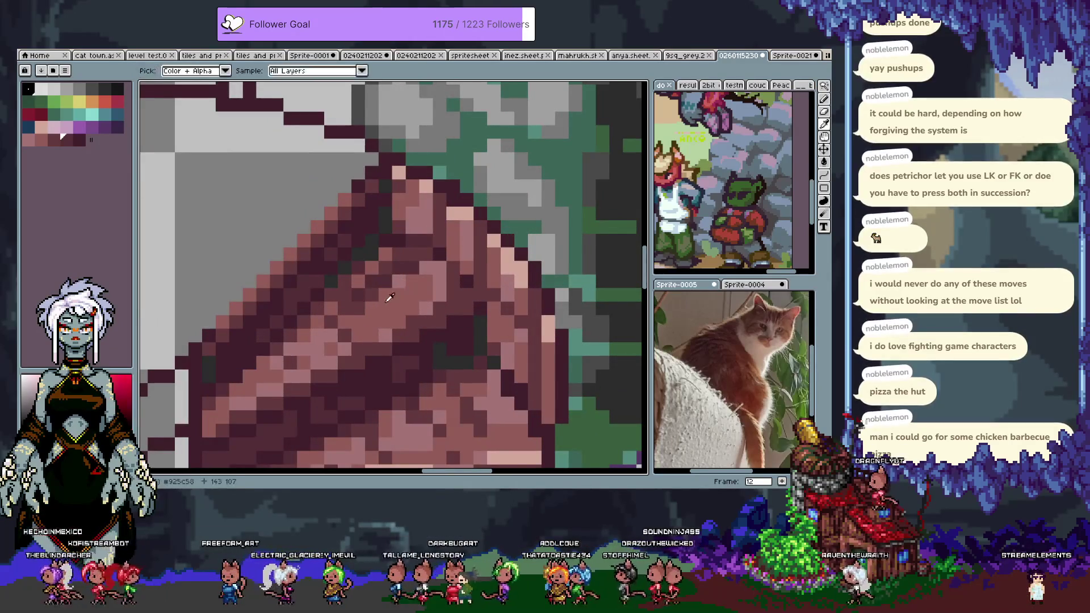
mouse_move(380, 275)
mouse_down()
mouse_move(405, 273)
mouse_move(395, 269)
mouse_move(420, 256)
mouse_up()
alt+click(394, 268)
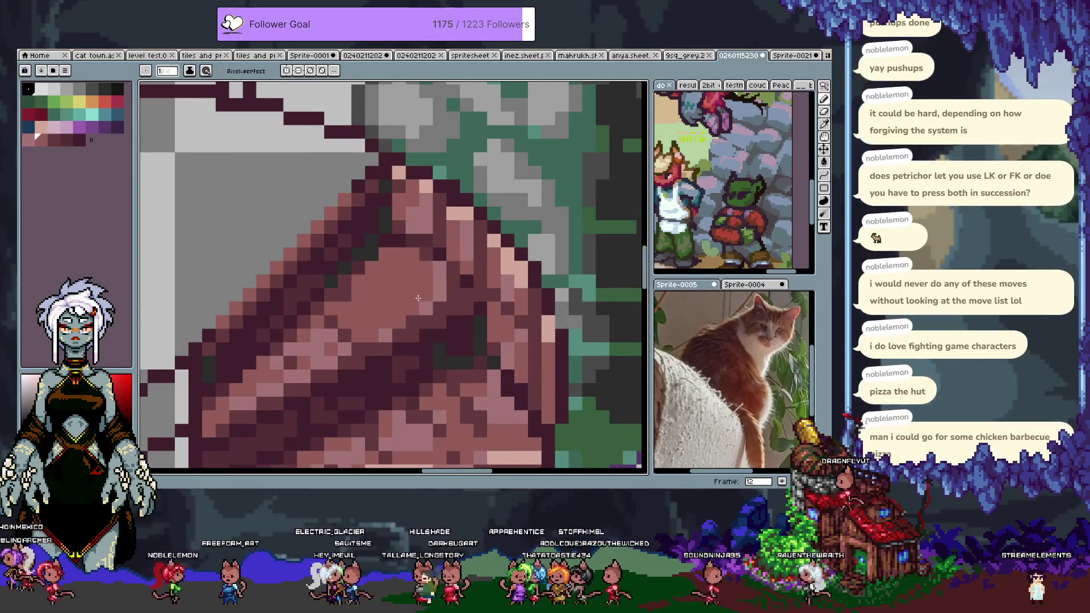
click(384, 295)
click(385, 320)
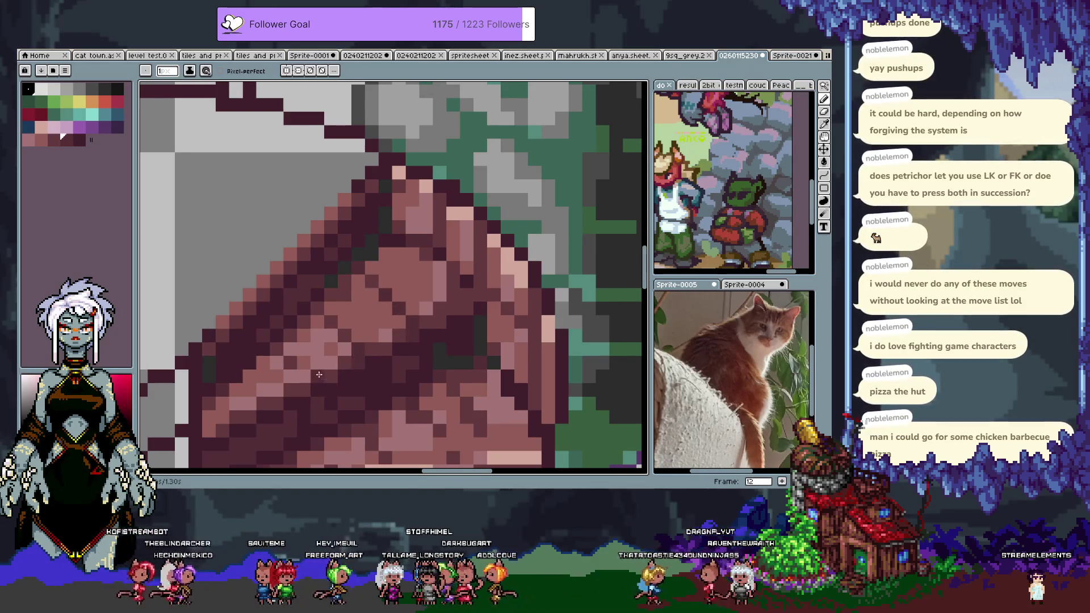
alt+click(255, 400)
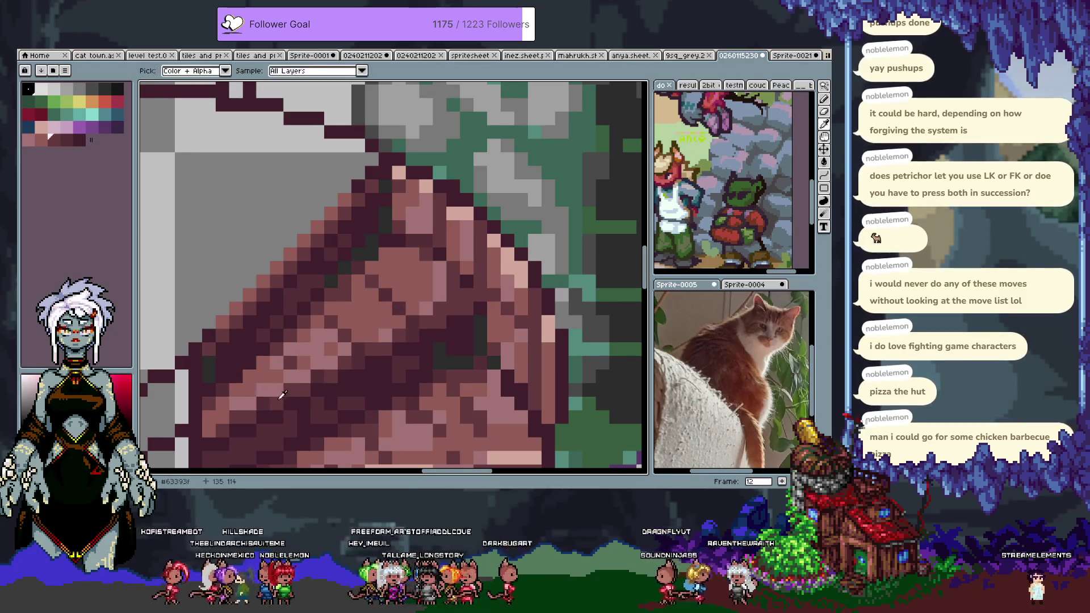
click(245, 377)
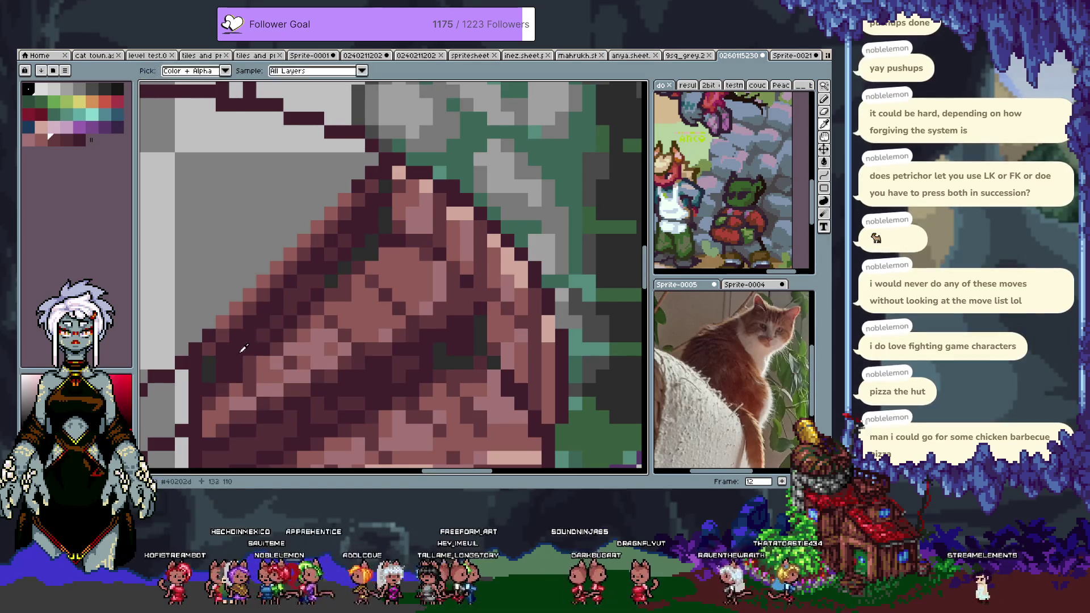
Step: Sample several staircase shades, then zoom out to show the whole room
alt+click(422, 289)
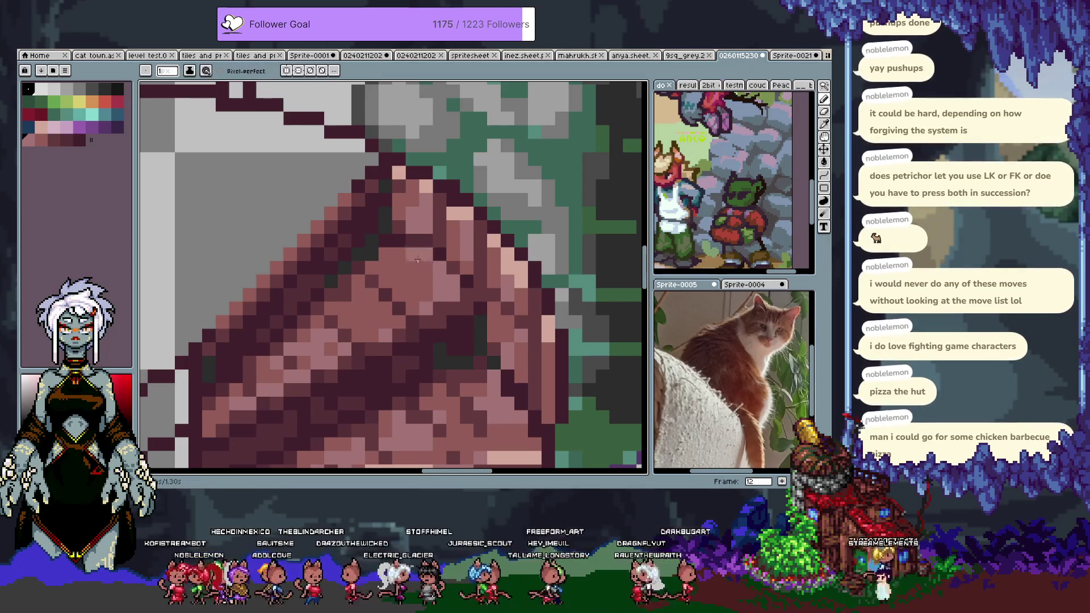
alt+click(393, 290)
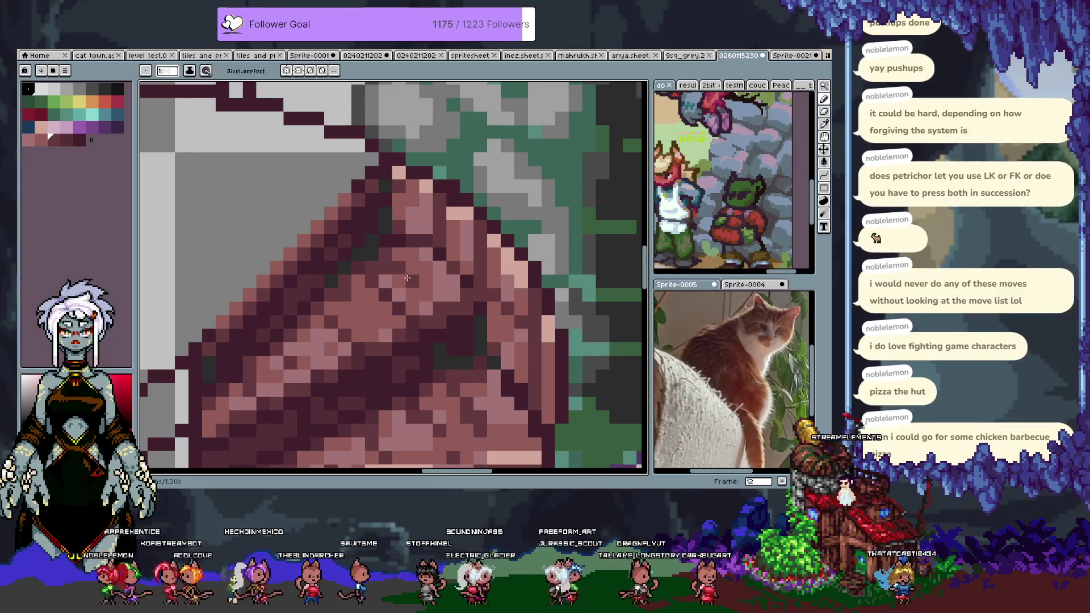
alt+click(408, 298)
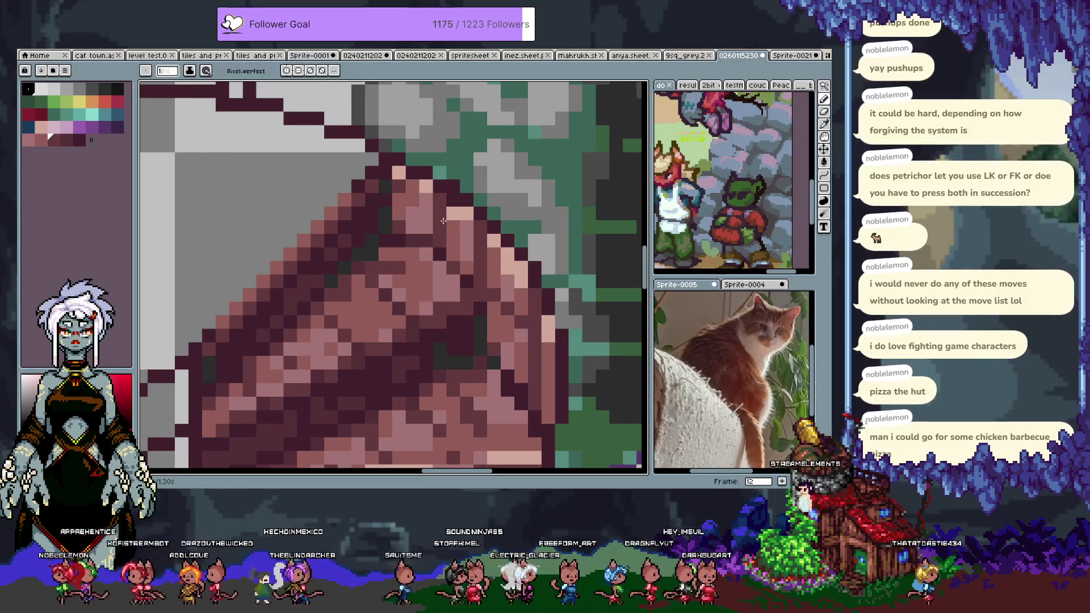
alt+click(419, 230)
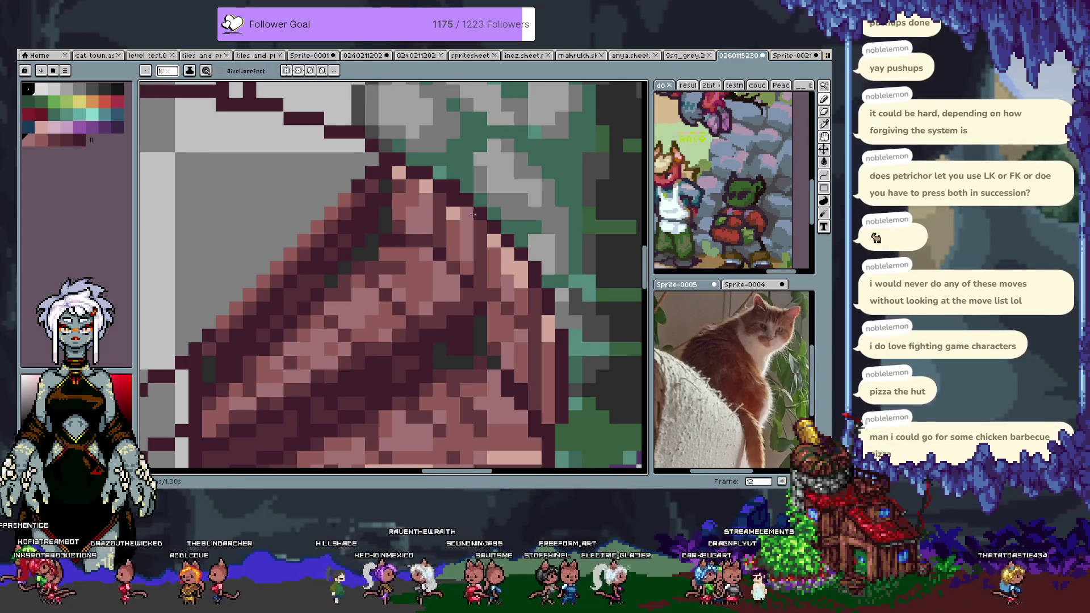
key(alt)
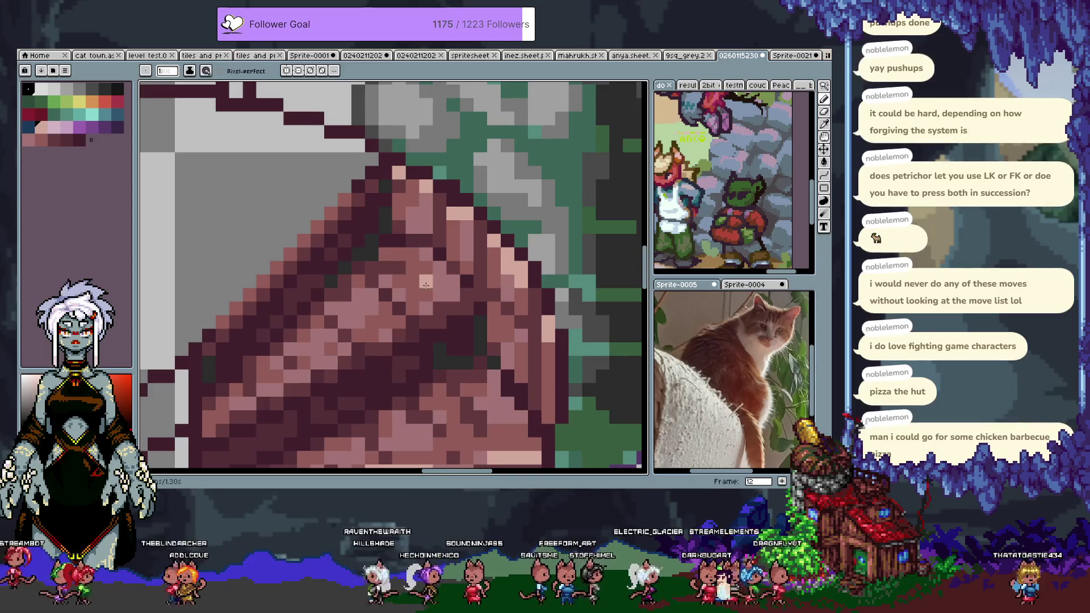
scroll(440, 296, down, 5)
scroll(440, 297, down, 1)
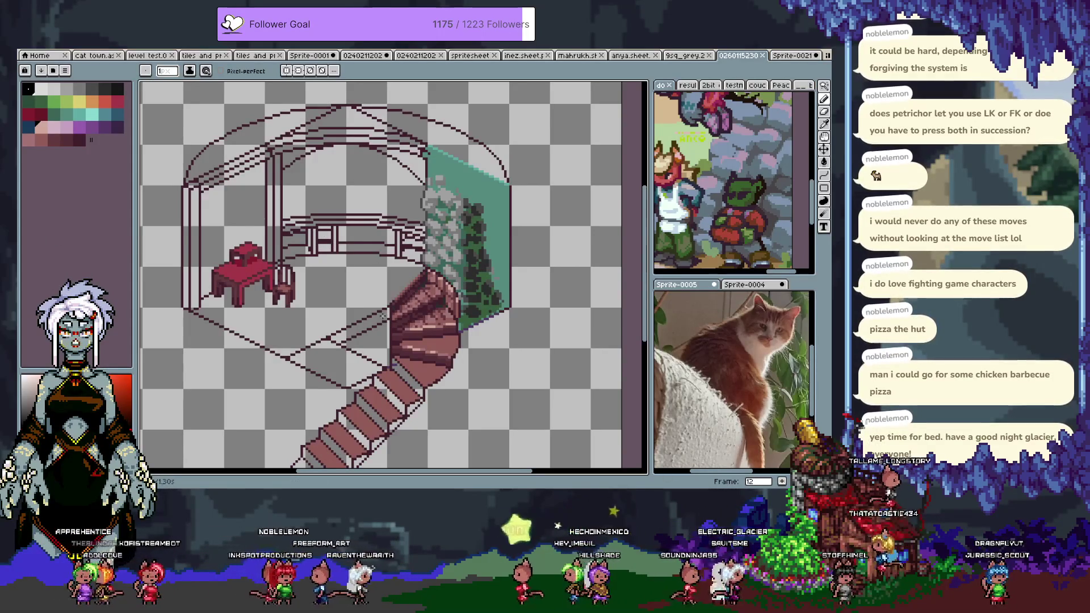
Step: Zoom into the upper steps and sample dark brown, mid pink, crimson and pink-brown shades
scroll(432, 353, up, 3)
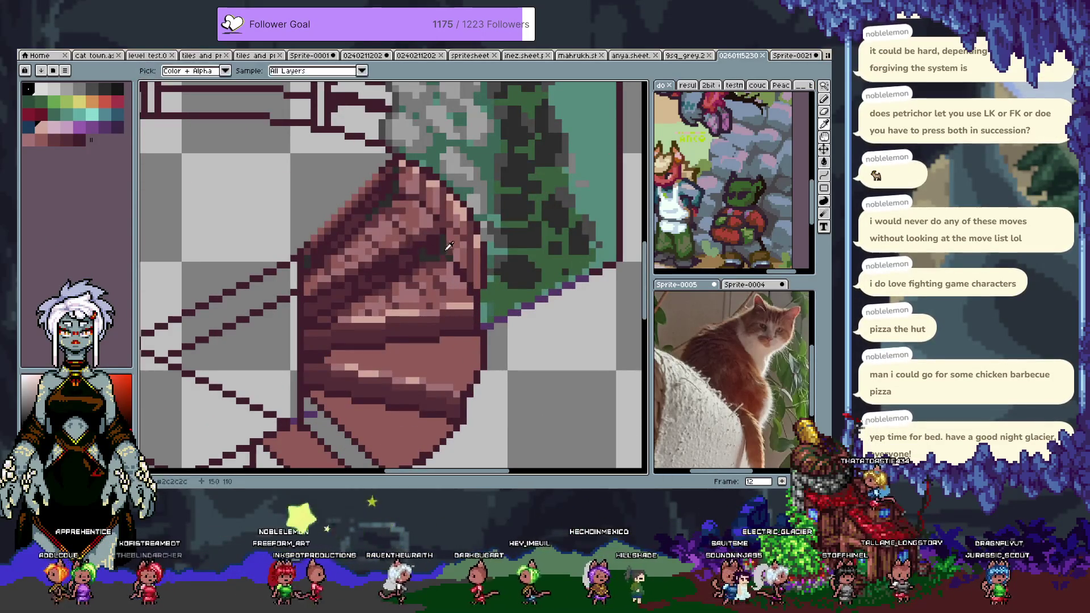
alt+click(422, 265)
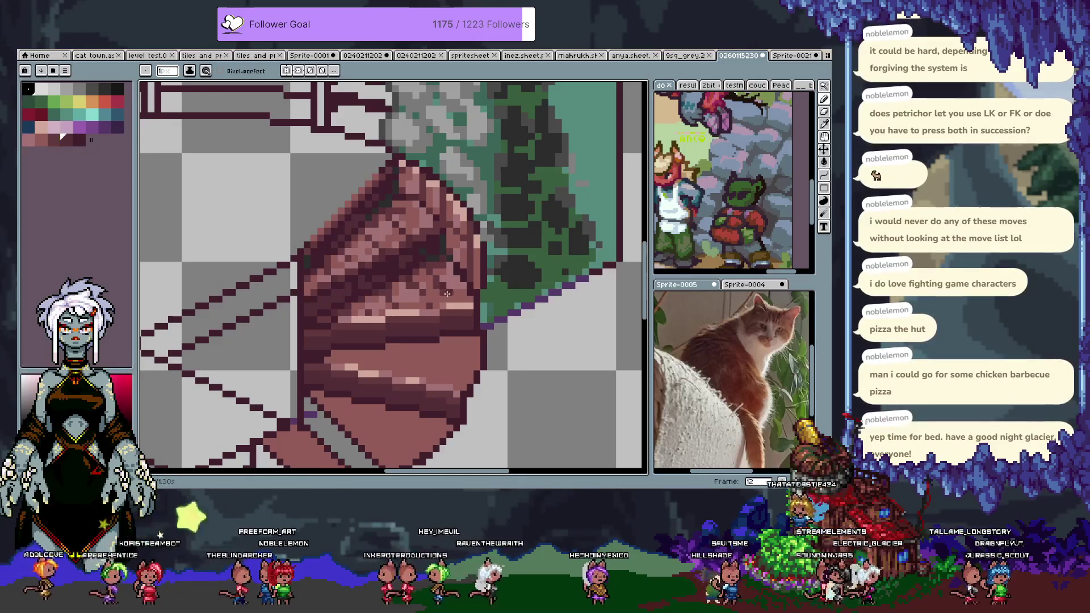
alt+click(448, 304)
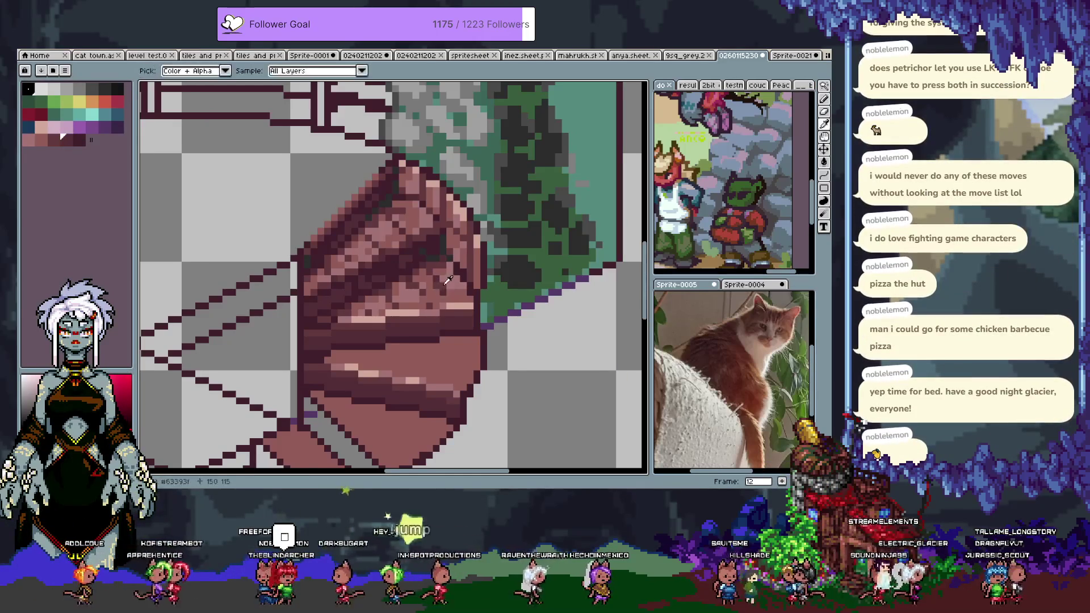
alt+click(451, 301)
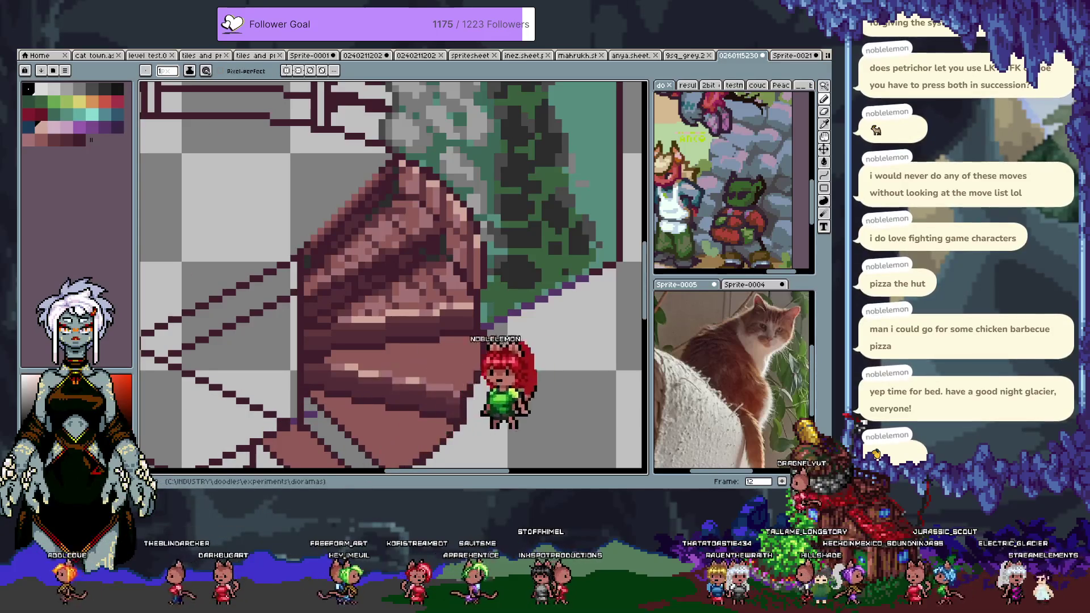
key(i)
click(398, 220)
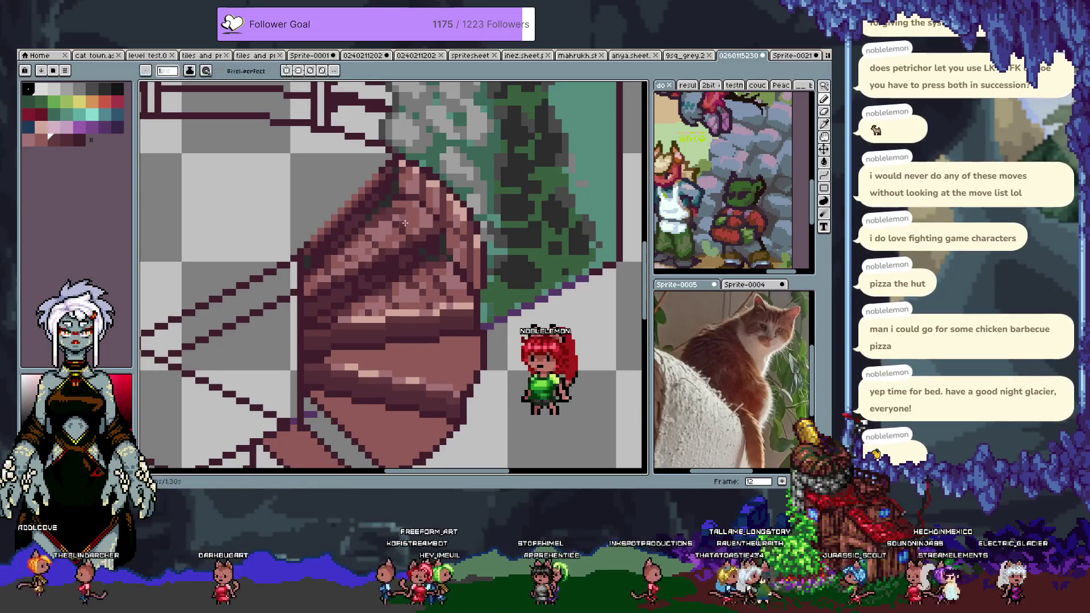
click(386, 227)
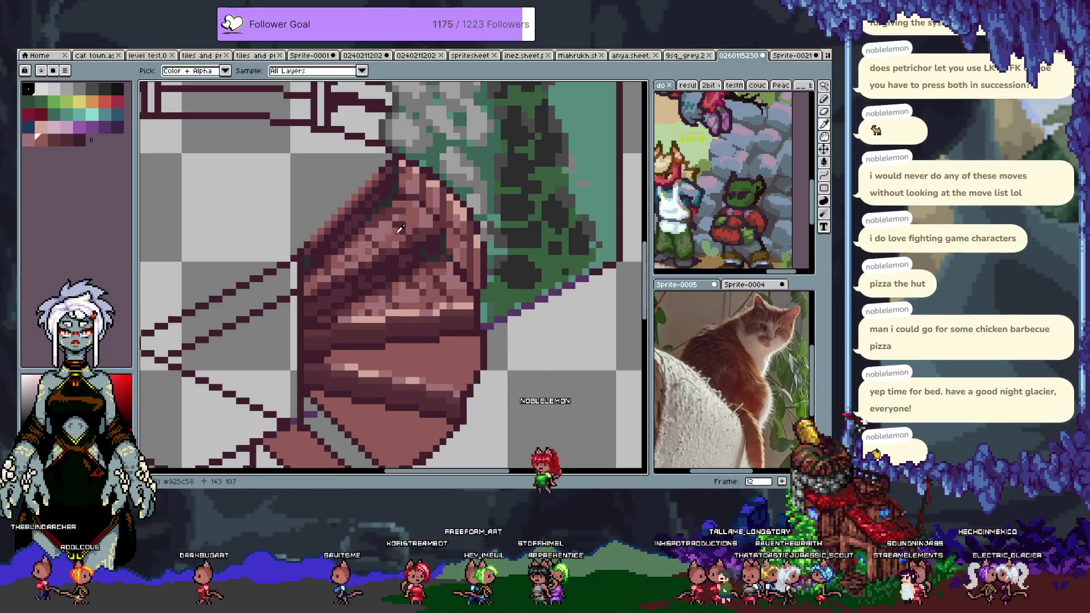
Step: Return to the pencil and pick a darker colour from the palette
click(404, 221)
key(b)
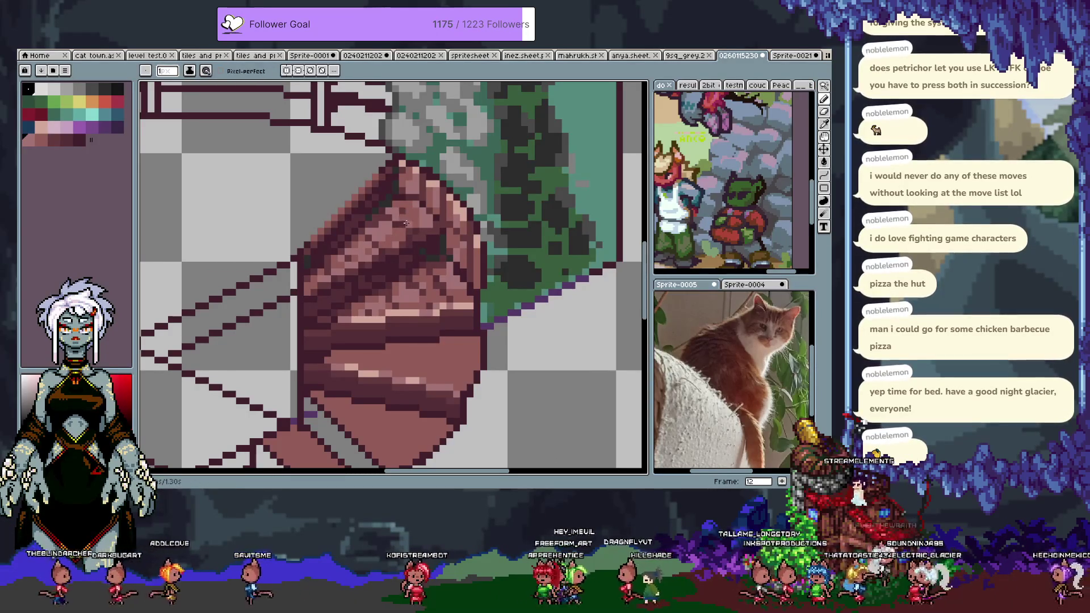
alt+click(418, 218)
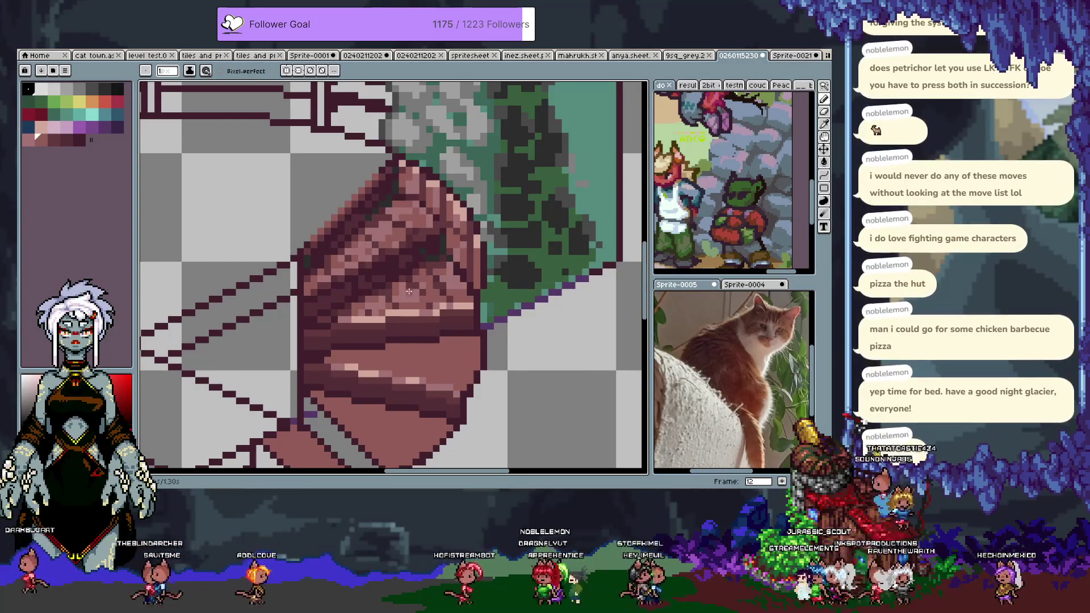
scroll(416, 291, down, 2)
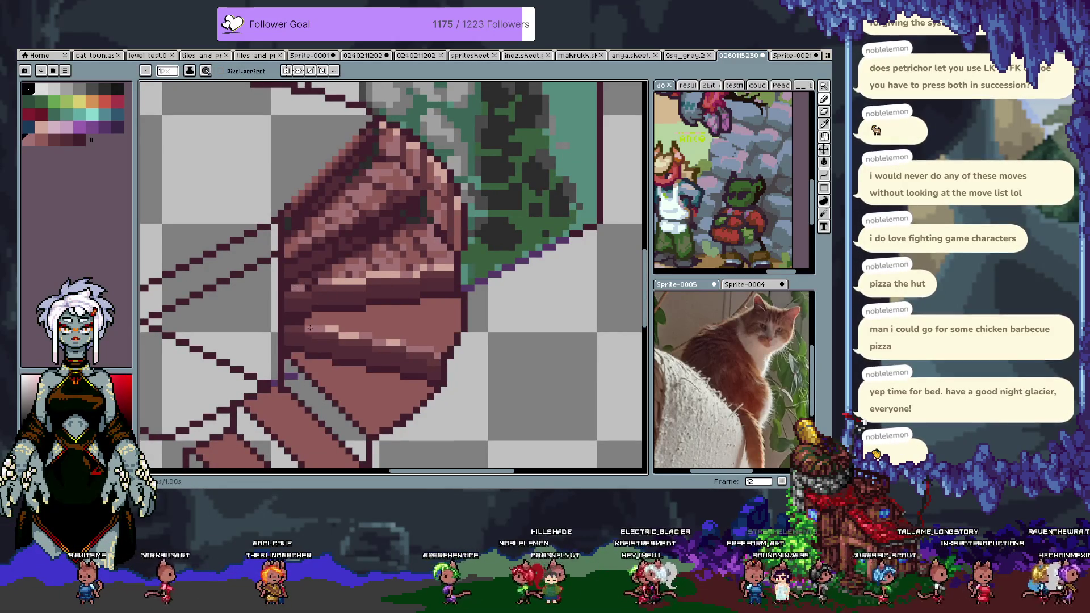
scroll(300, 323, up, 1)
scroll(307, 290, down, 1)
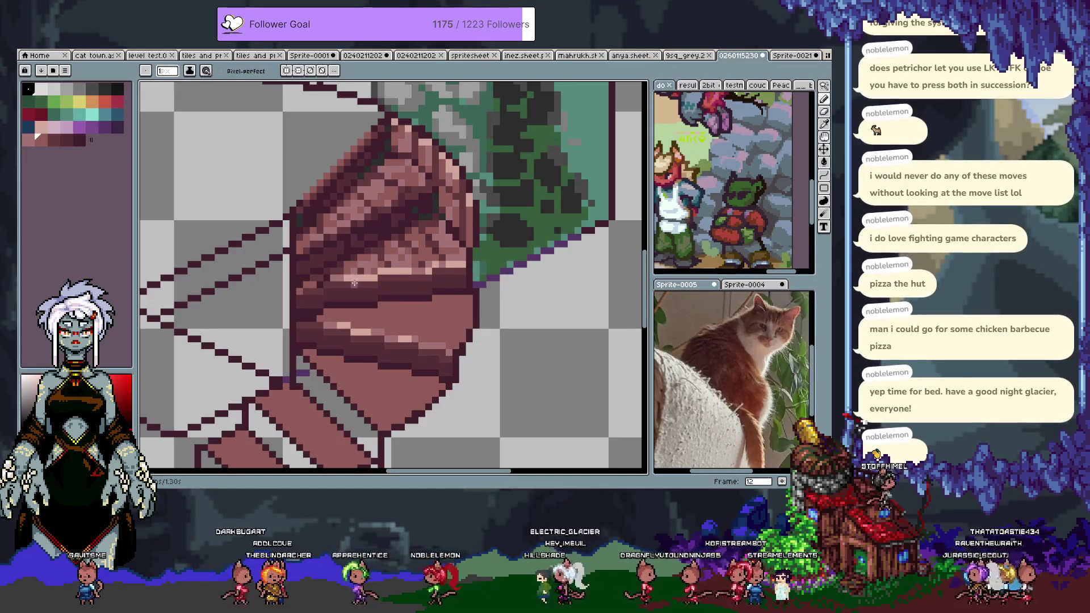
Step: Compare neighbouring darker and lighter palette shades, then bring the upper stairs into view
alt+click(420, 272)
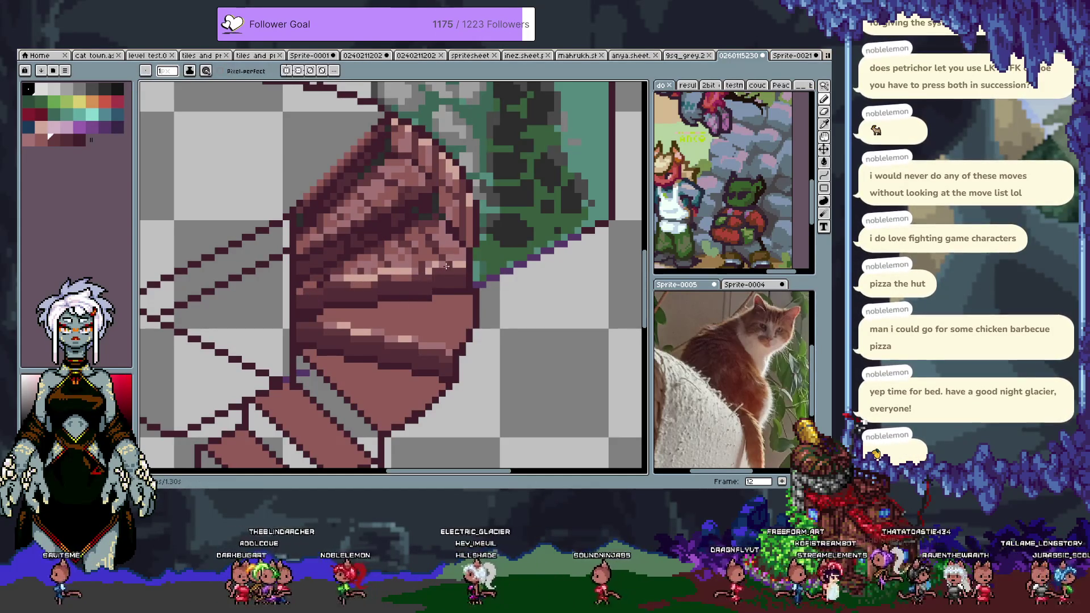
alt+click(388, 274)
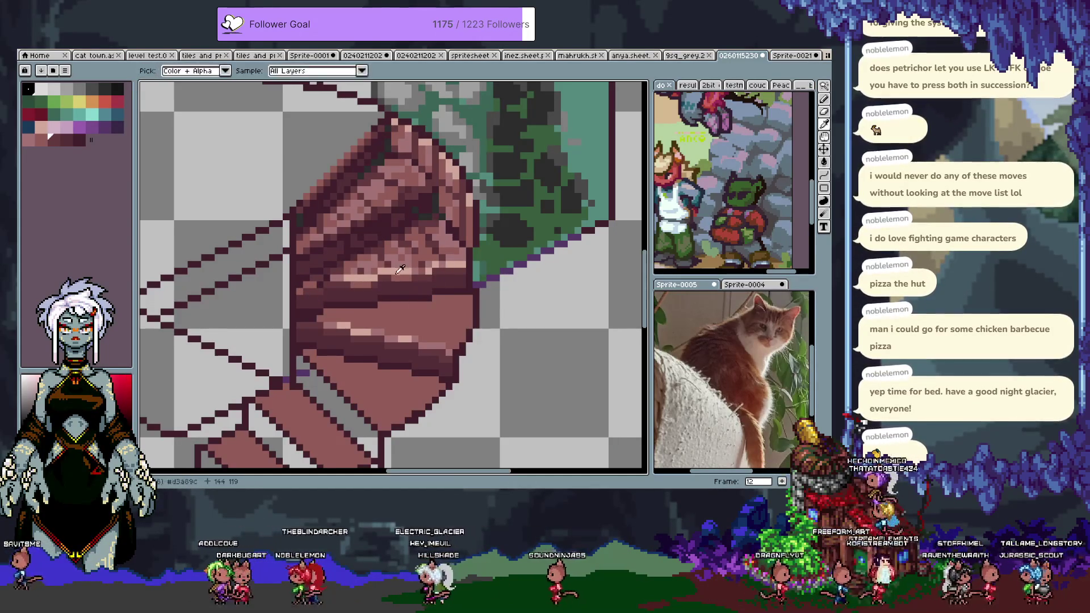
alt+click(396, 288)
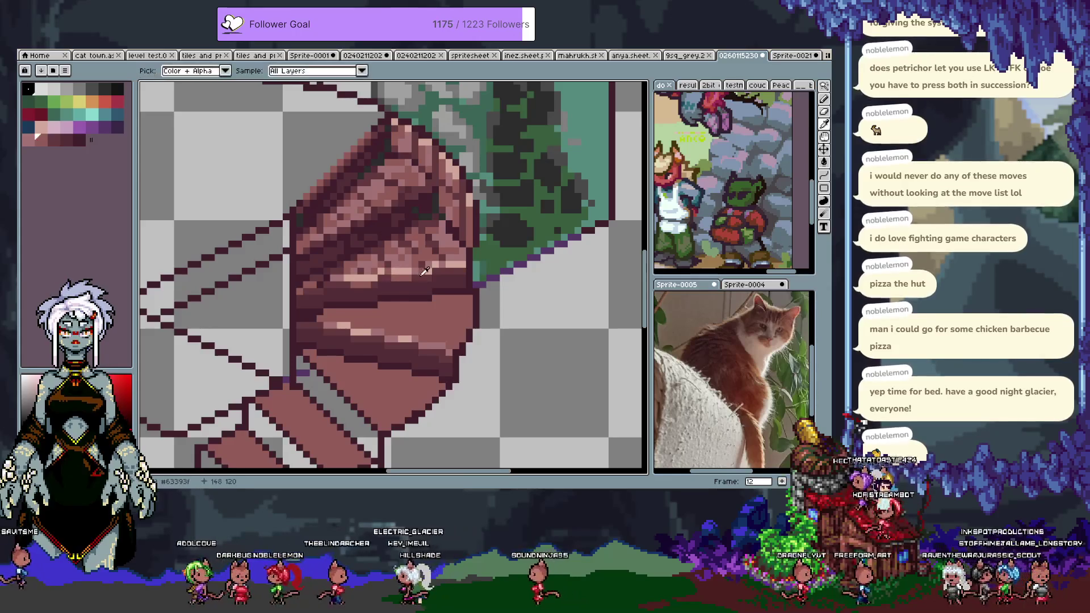
alt+click(391, 277)
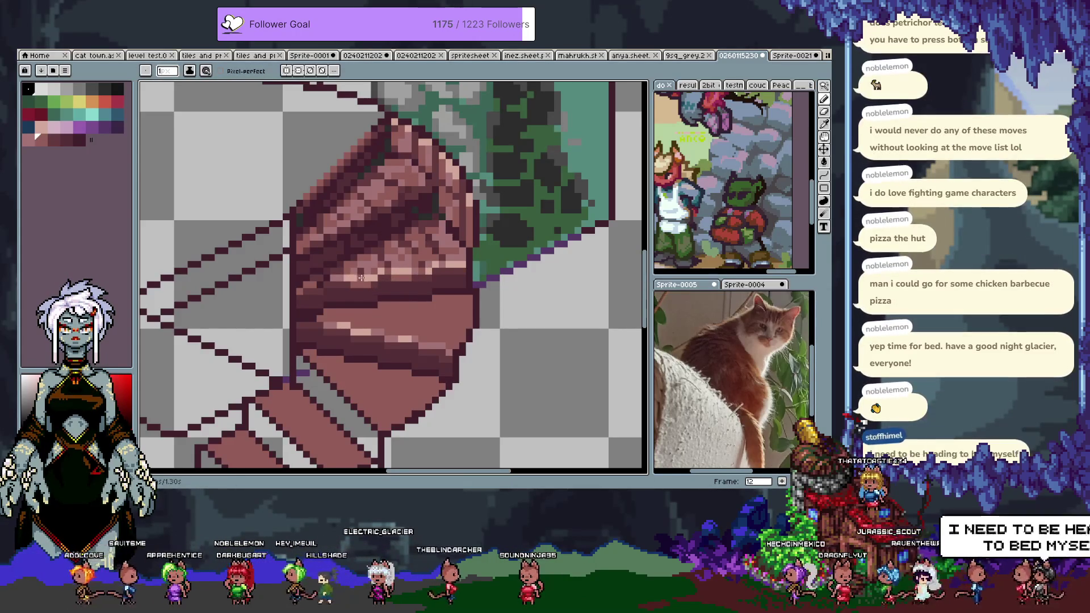
key(v)
key(b)
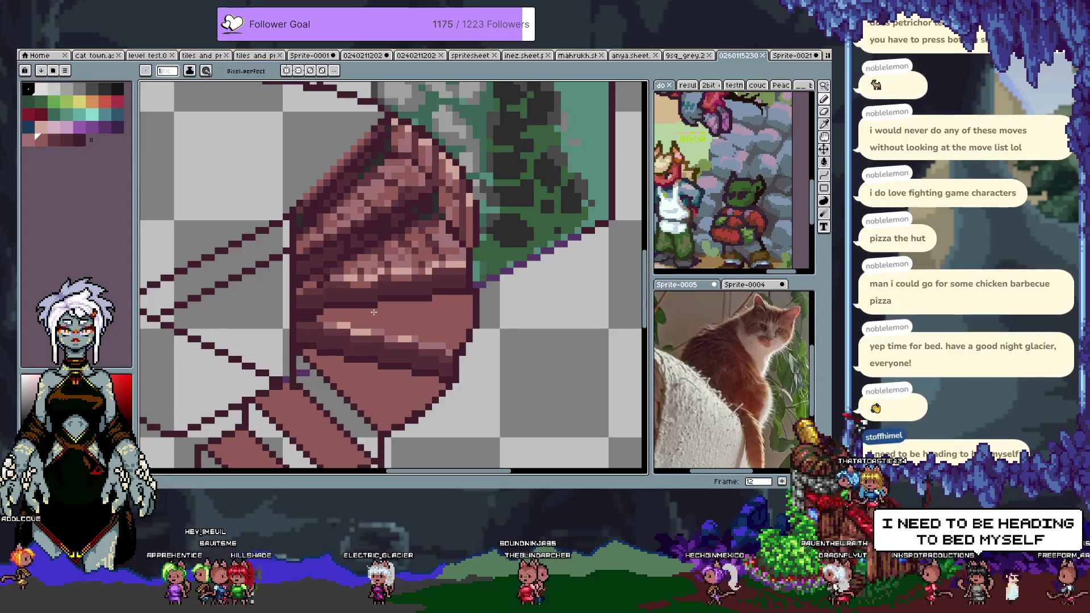
drag(420, 209, 445, 223)
Step: Paint pink stair shades on the upper steps, undoing one unwanted stroke
alt+click(414, 303)
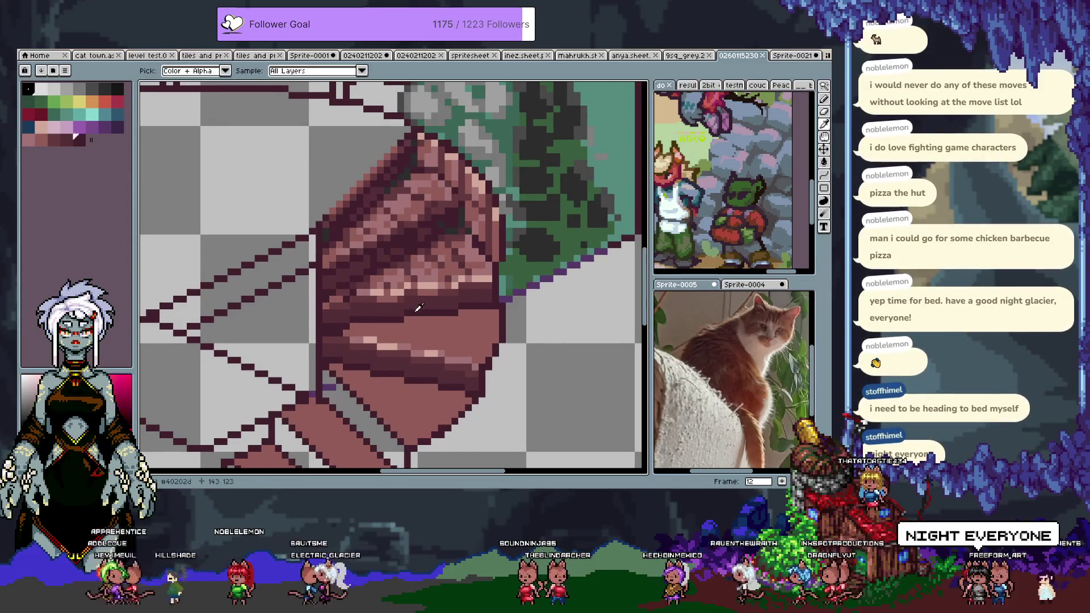
alt+click(448, 292)
alt+click(471, 303)
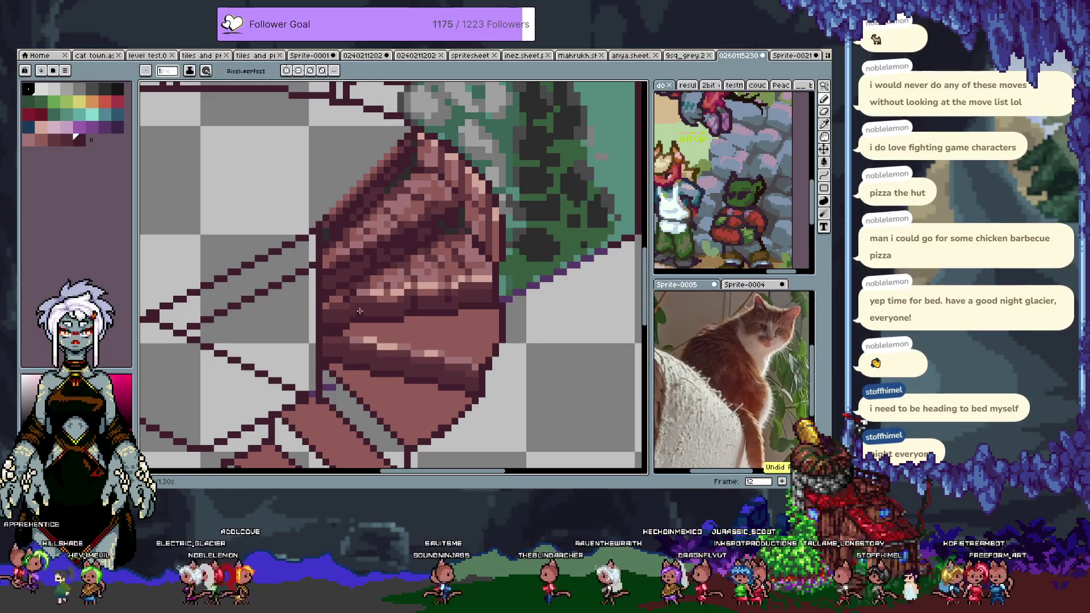
key(ctrl+z)
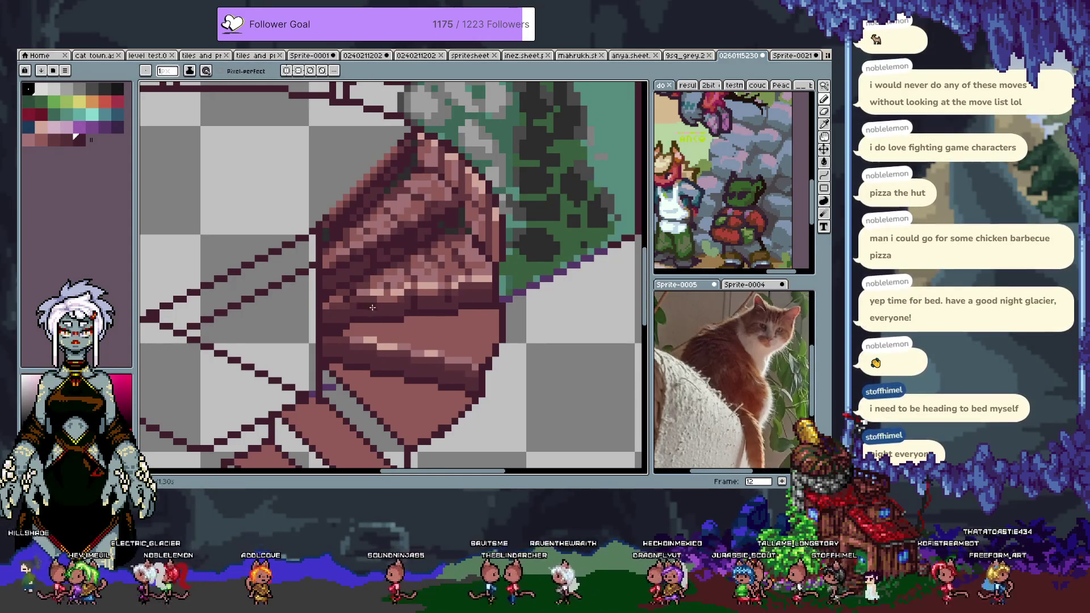
alt+click(383, 311)
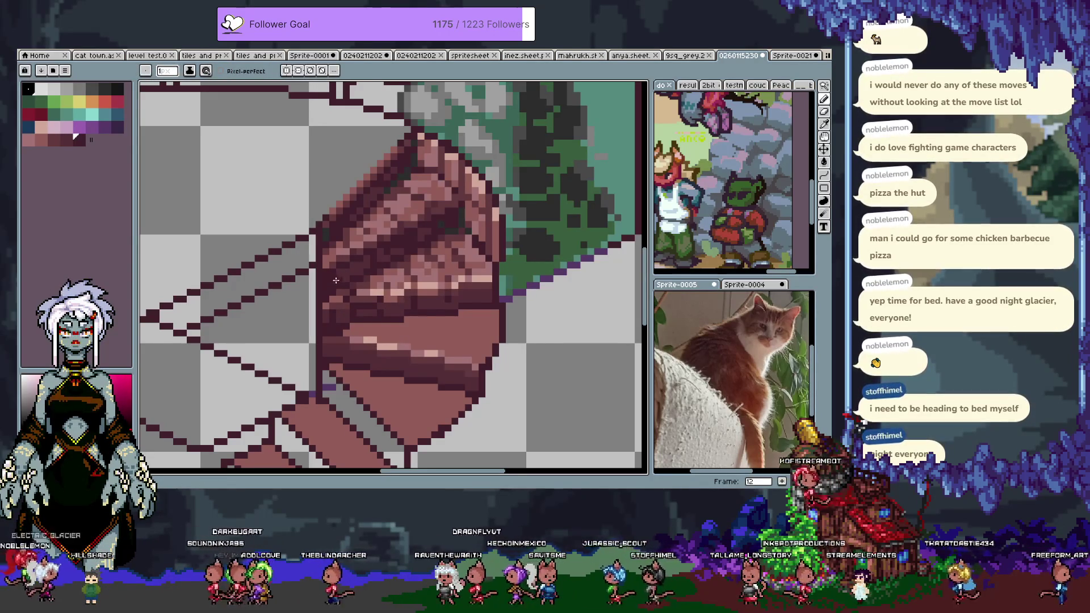
scroll(358, 348, up, 2)
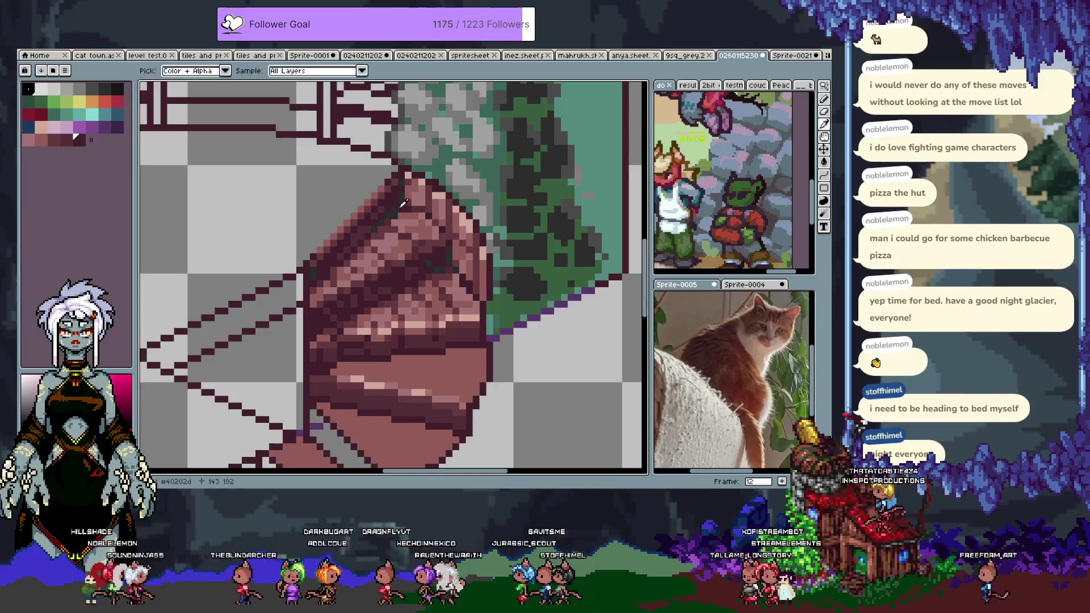
Step: Try a red shade on a staircase step, then undo the dark stroke
scroll(401, 227, down, 3)
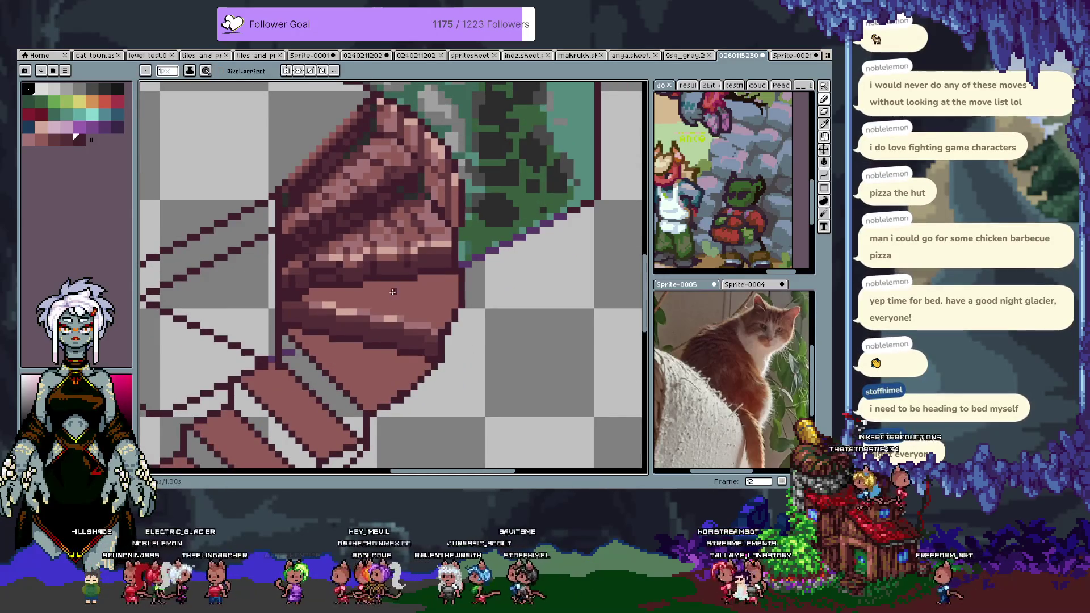
alt+click(338, 297)
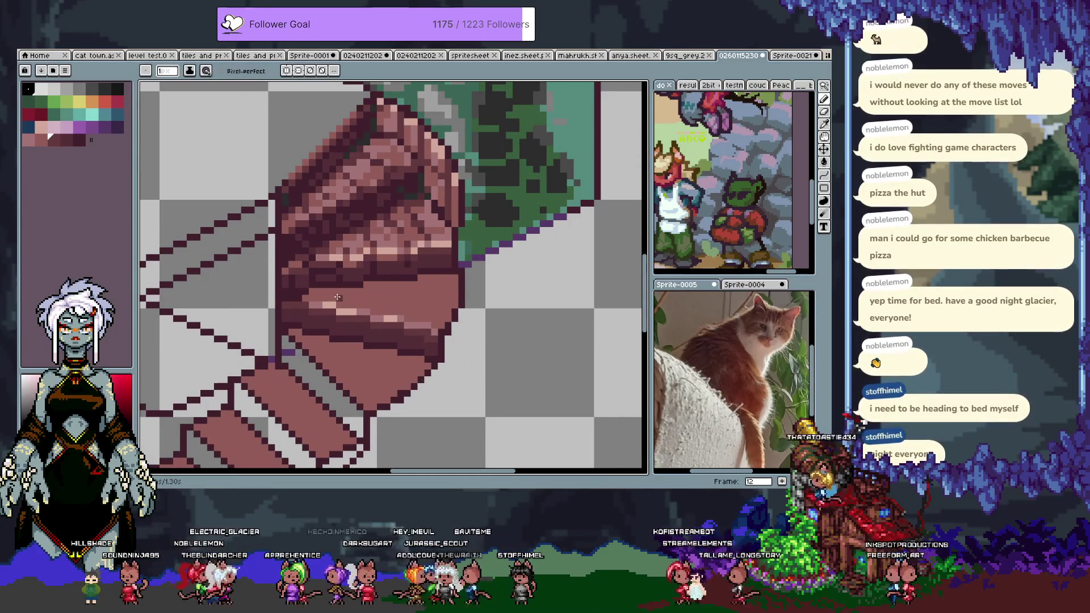
key(v)
key(b)
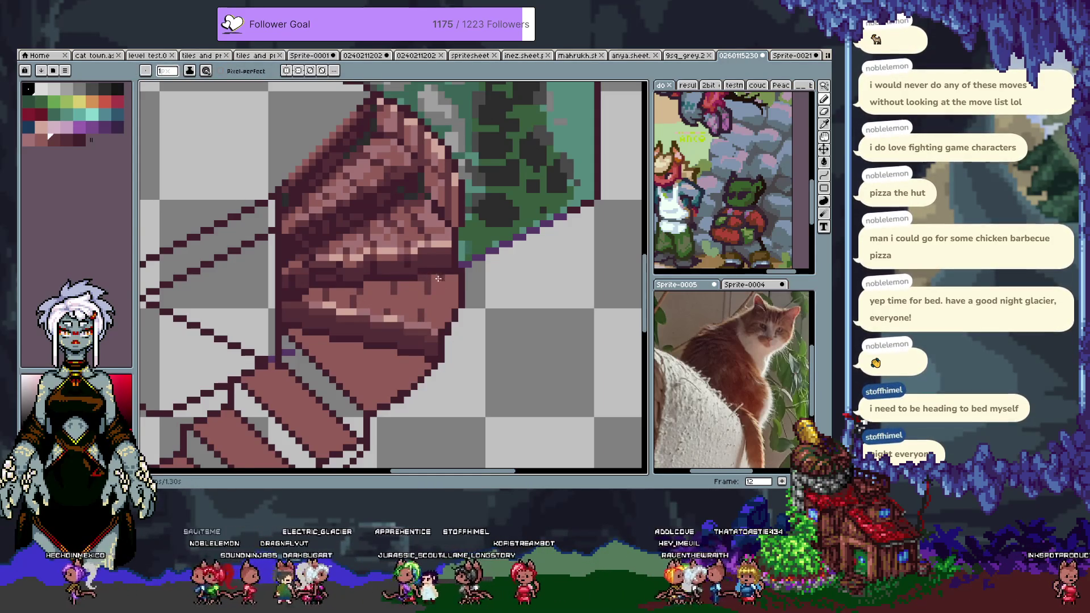
key(ctrl+z)
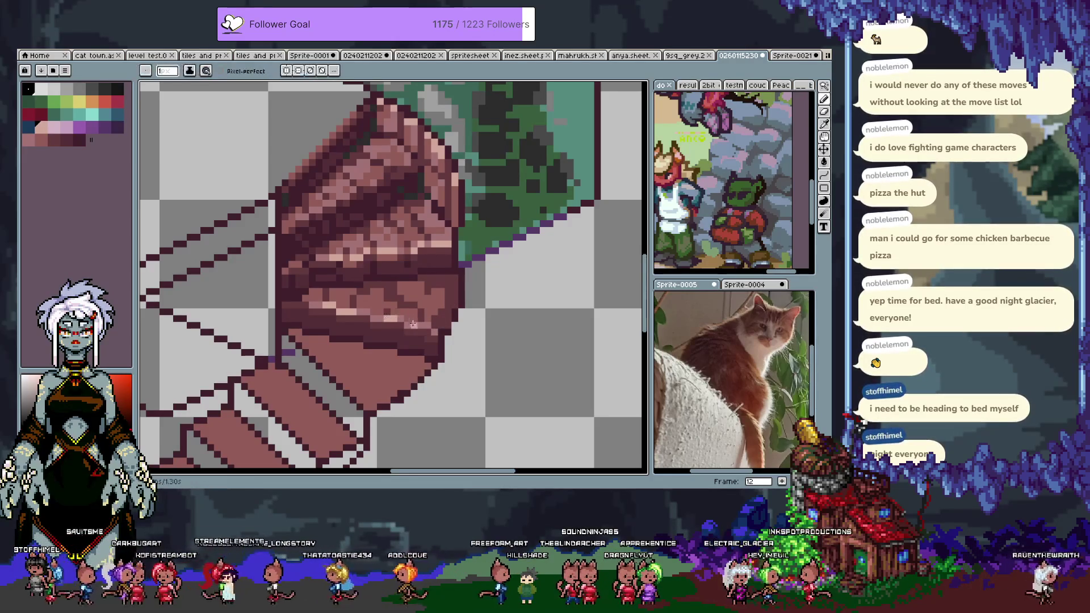
Step: Try a pink shade sampled from the stairs and undo that stroke as well
alt+click(418, 325)
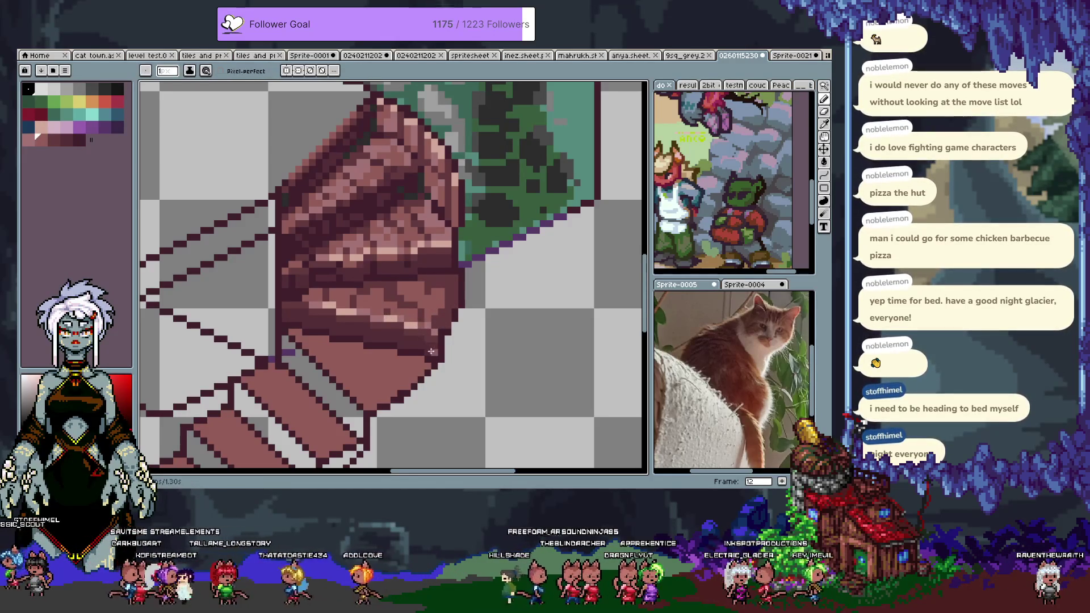
key(alt)
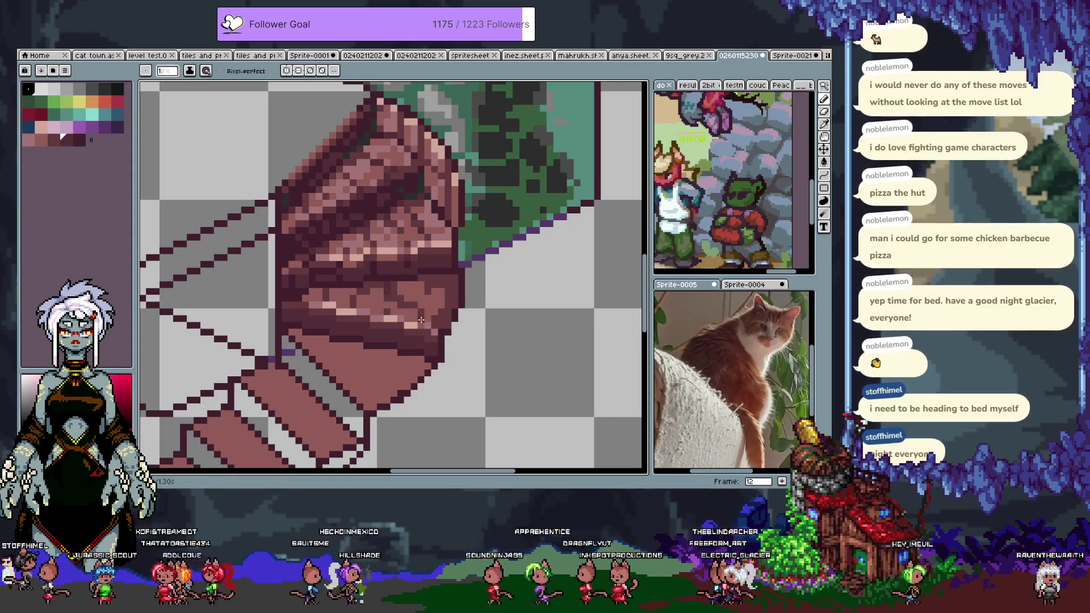
key(ctrl+z)
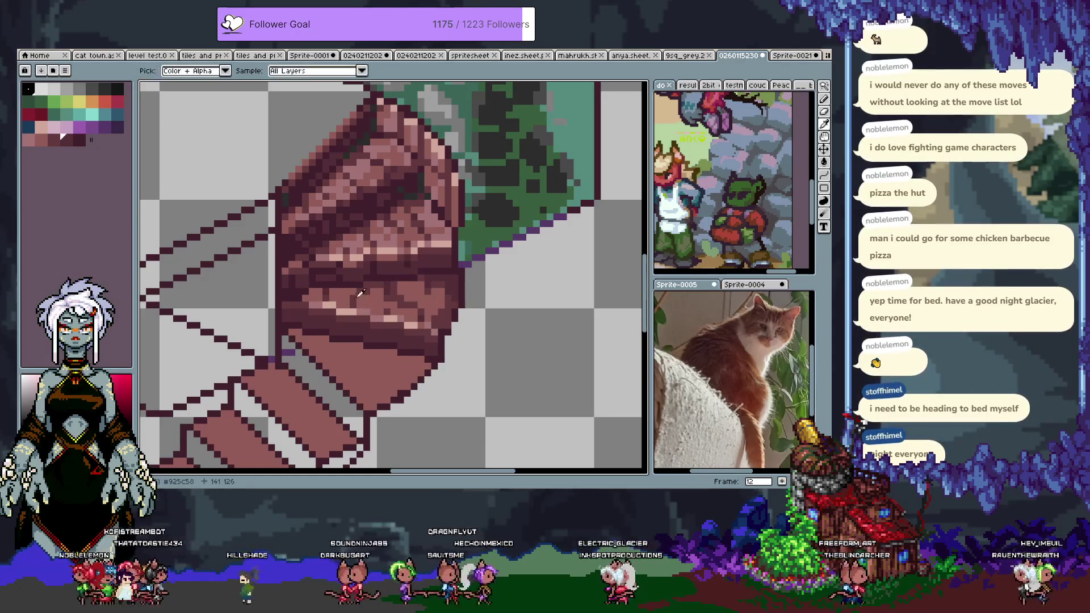
Step: Sample red and magenta-brown staircase shades and paint shading pixels on the curved steps
alt+click(368, 287)
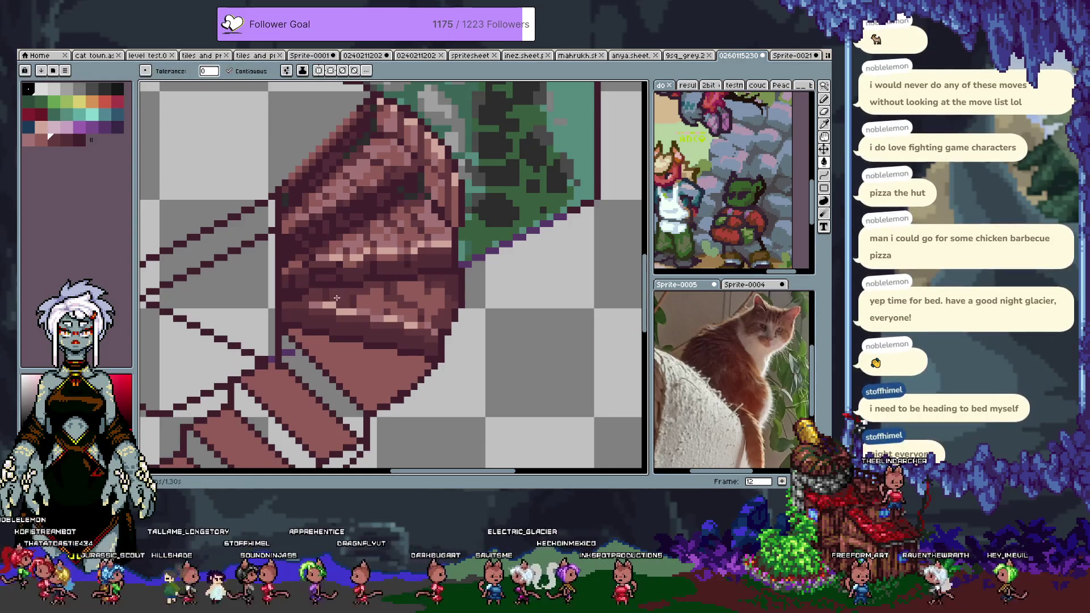
alt+click(358, 296)
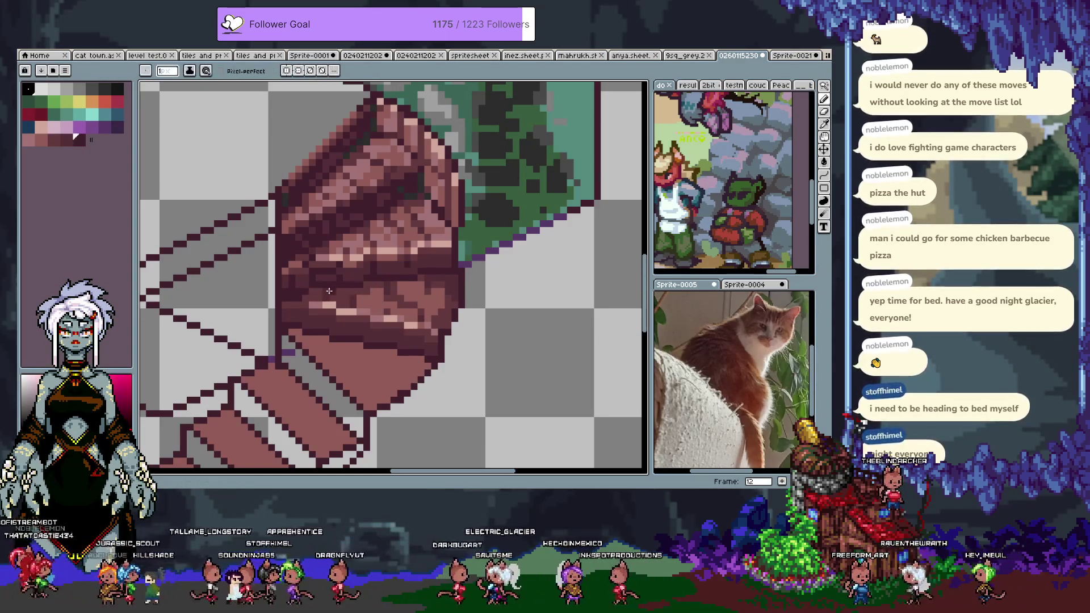
alt+click(352, 312)
alt+click(361, 306)
alt+click(362, 301)
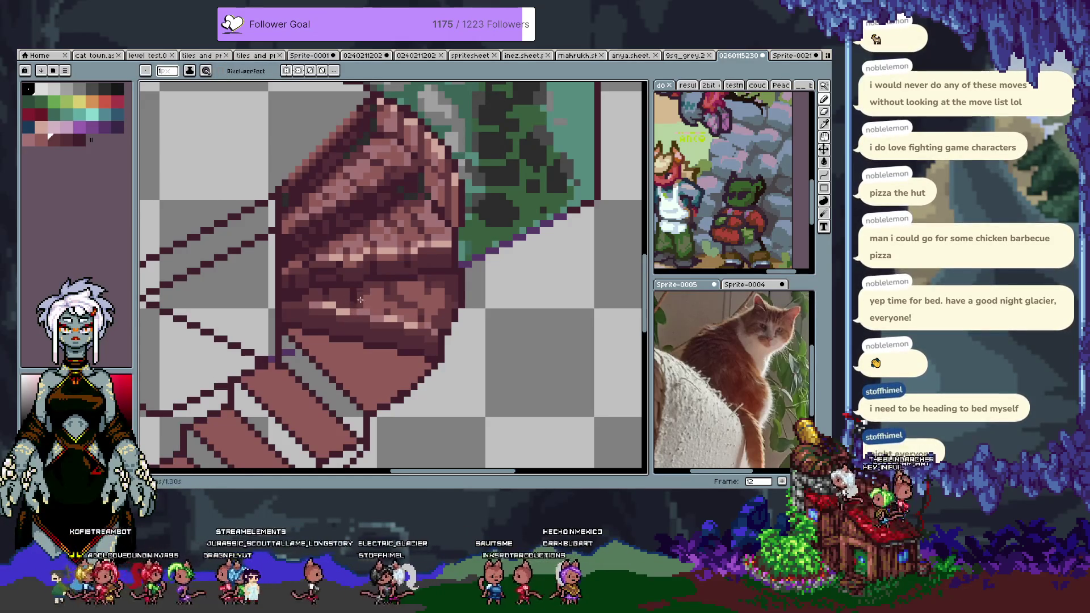
alt+click(366, 295)
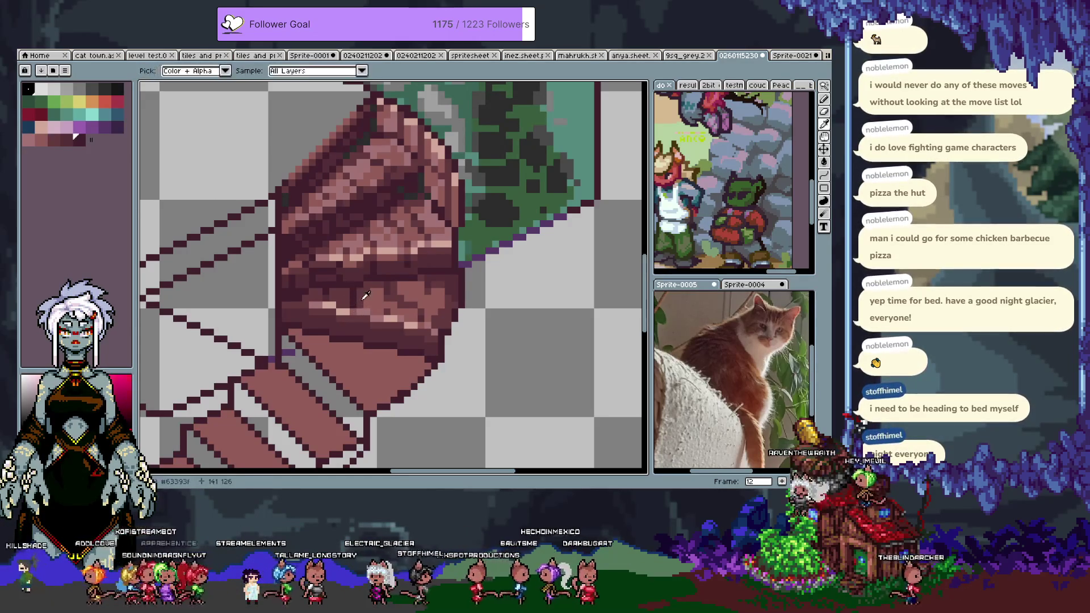
alt+click(359, 310)
alt+click(354, 322)
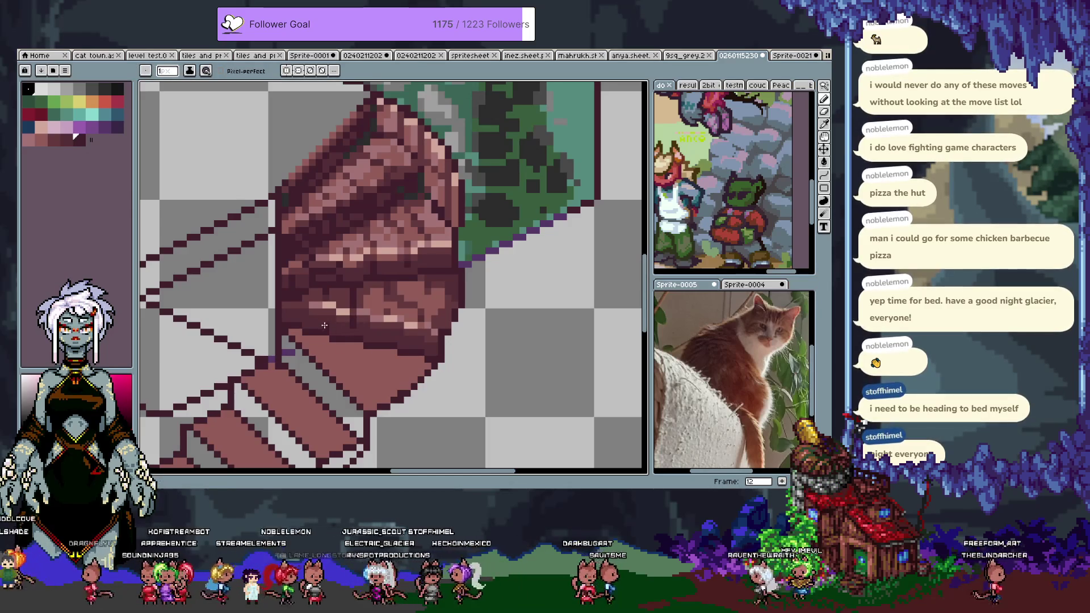
Step: Pick dark brown #63393f and a light pink highlight from the steps for further shading
alt+click(361, 310)
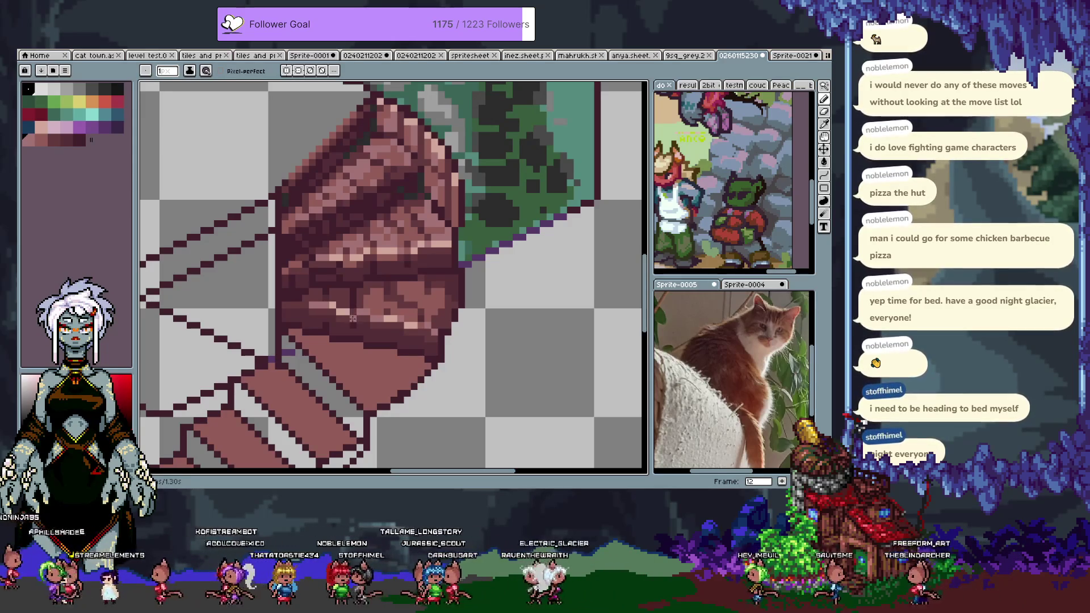
key(i)
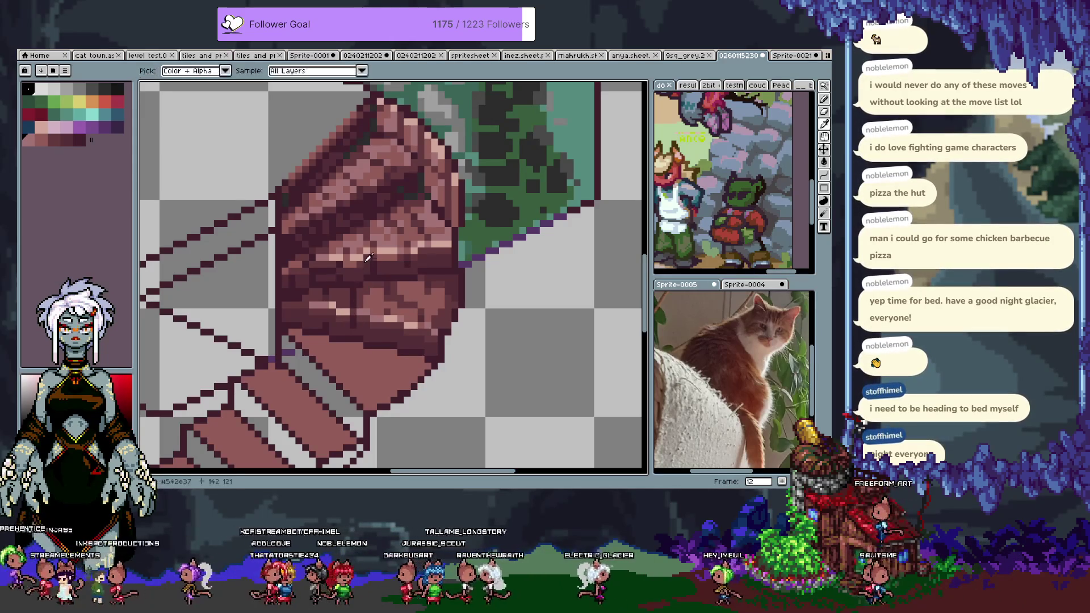
click(357, 243)
key(b)
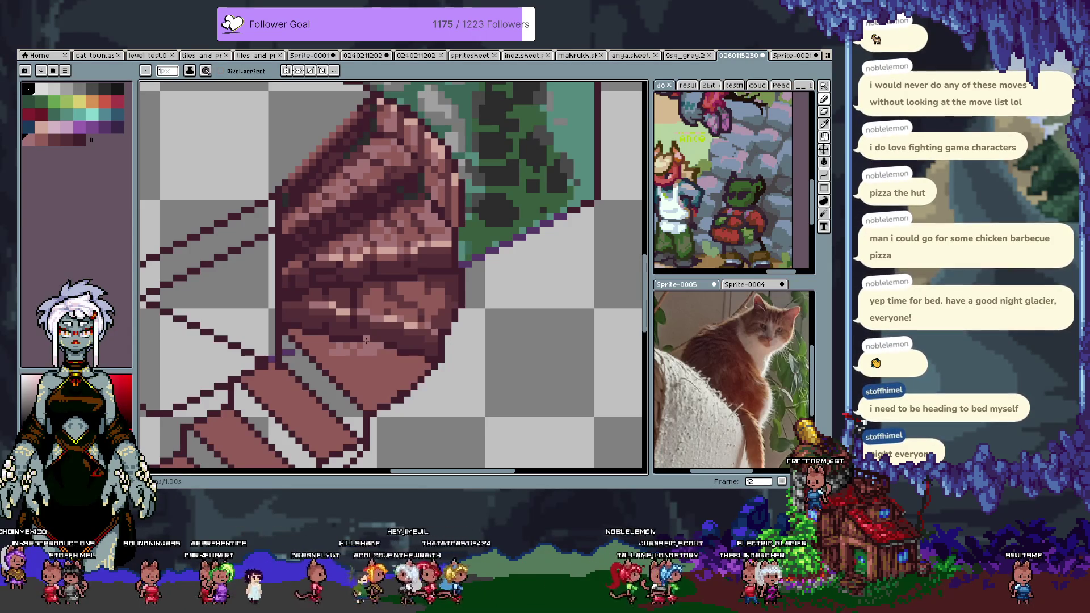
alt+click(423, 296)
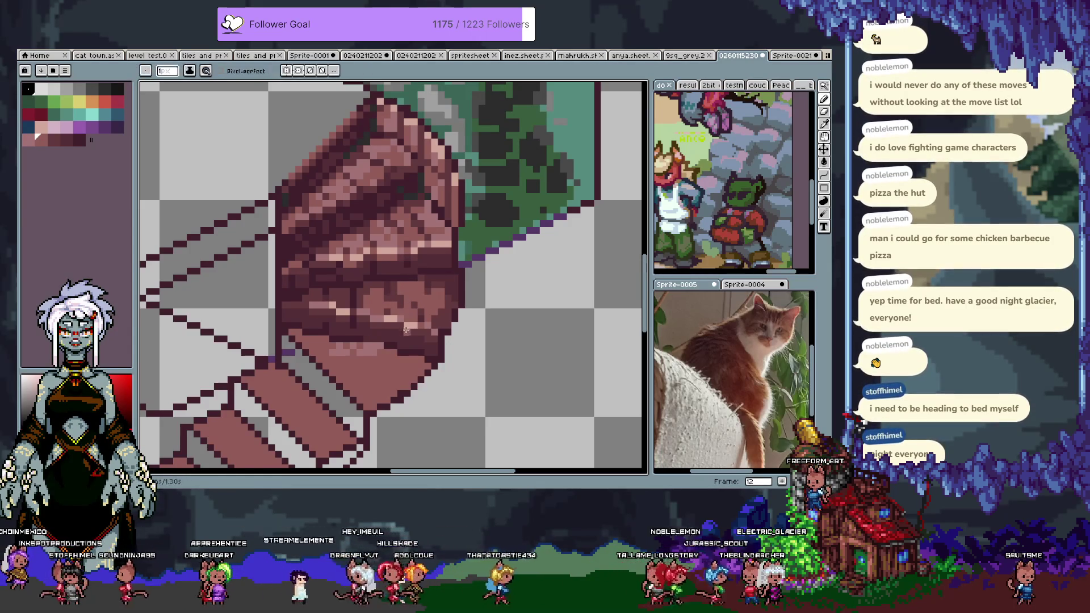
Step: Eyedrop mid-tones from the staircase and add them as extra shading on the steps
scroll(431, 341, down, 5)
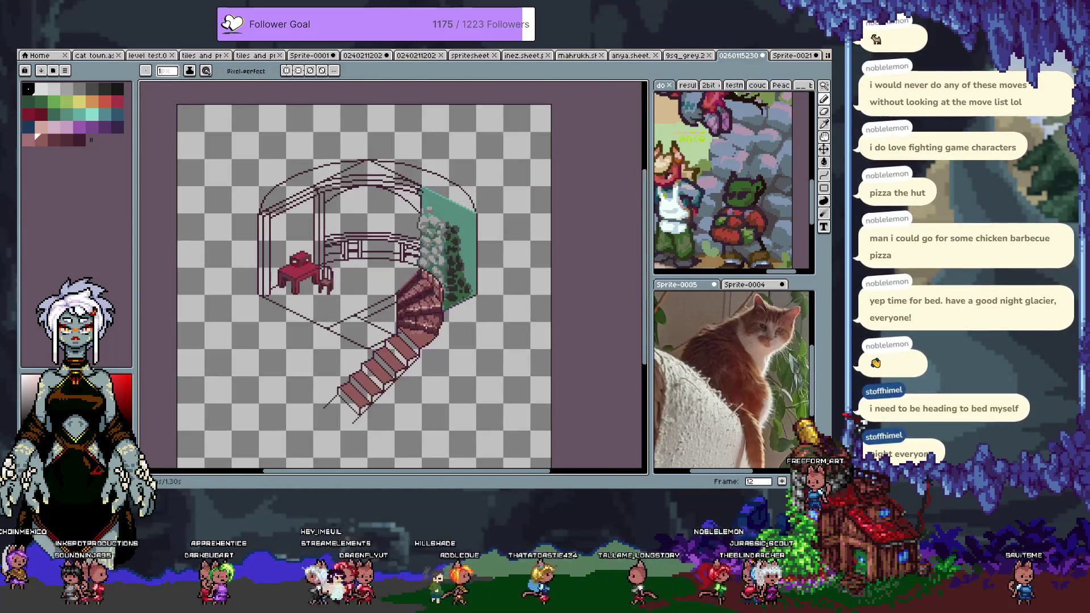
scroll(427, 328, up, 3)
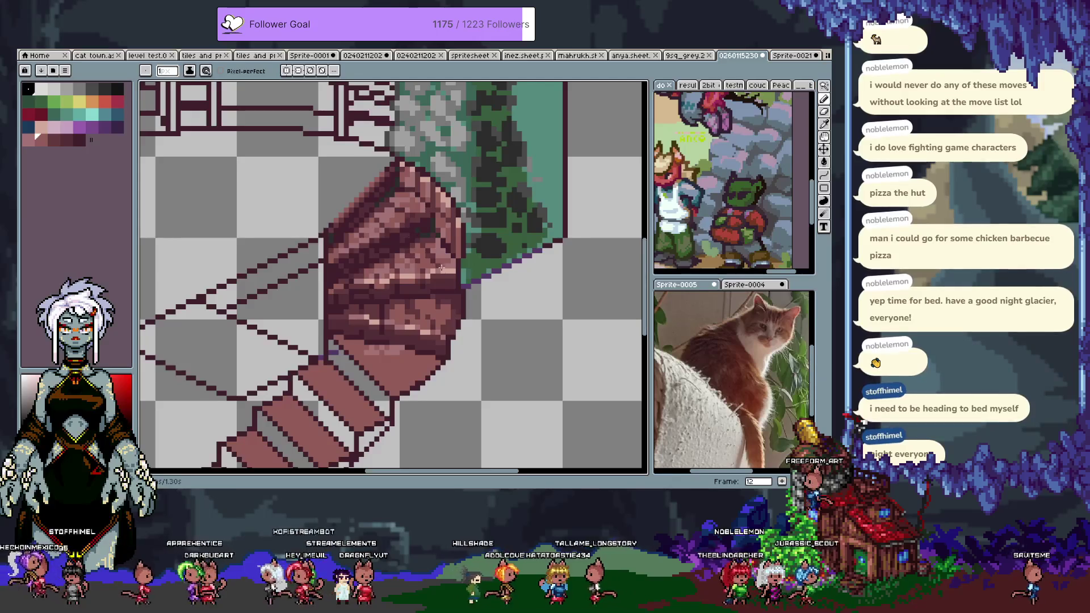
alt+click(424, 300)
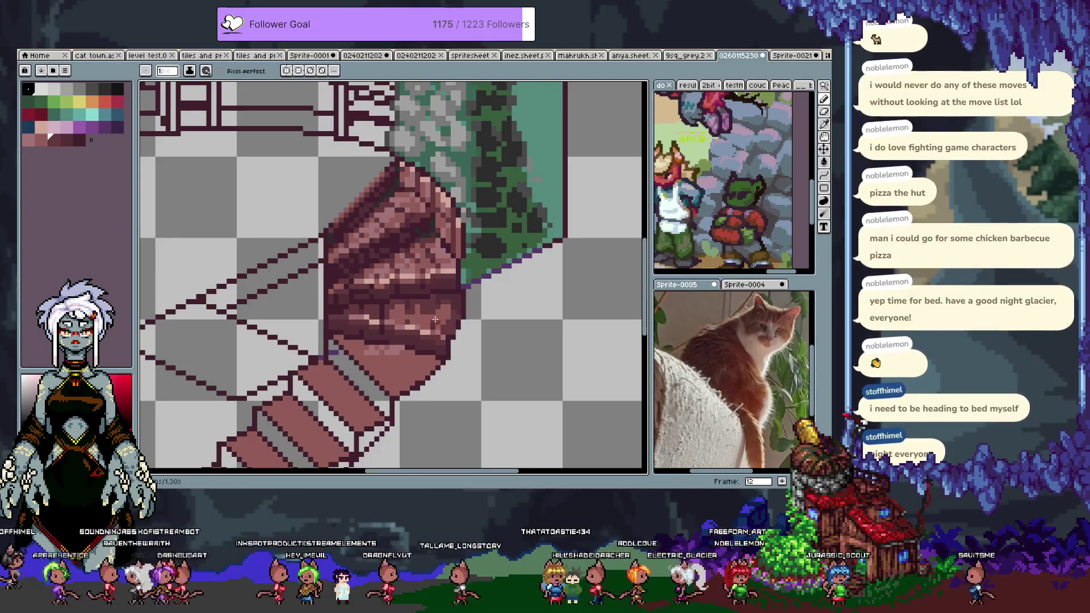
key(alt)
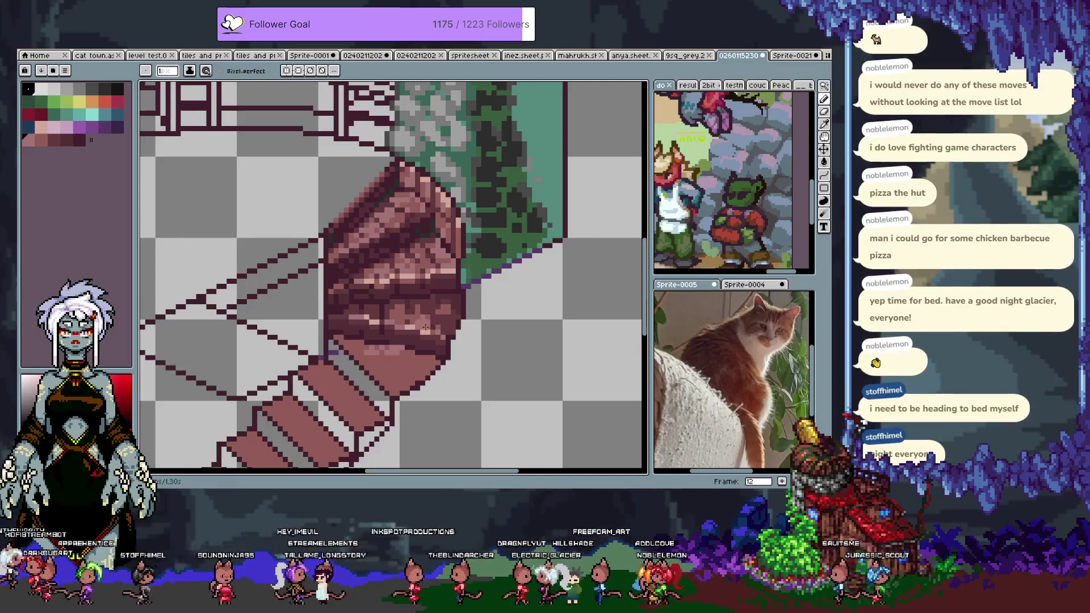
alt+click(407, 312)
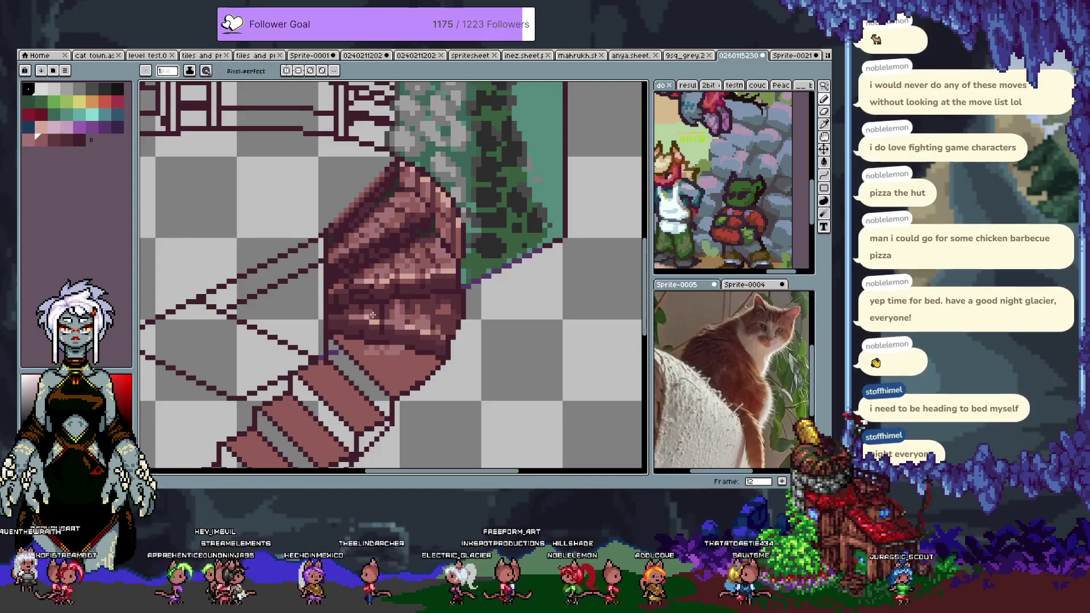
Step: Zoom out to review the whole room diorama
scroll(396, 352, down, 2)
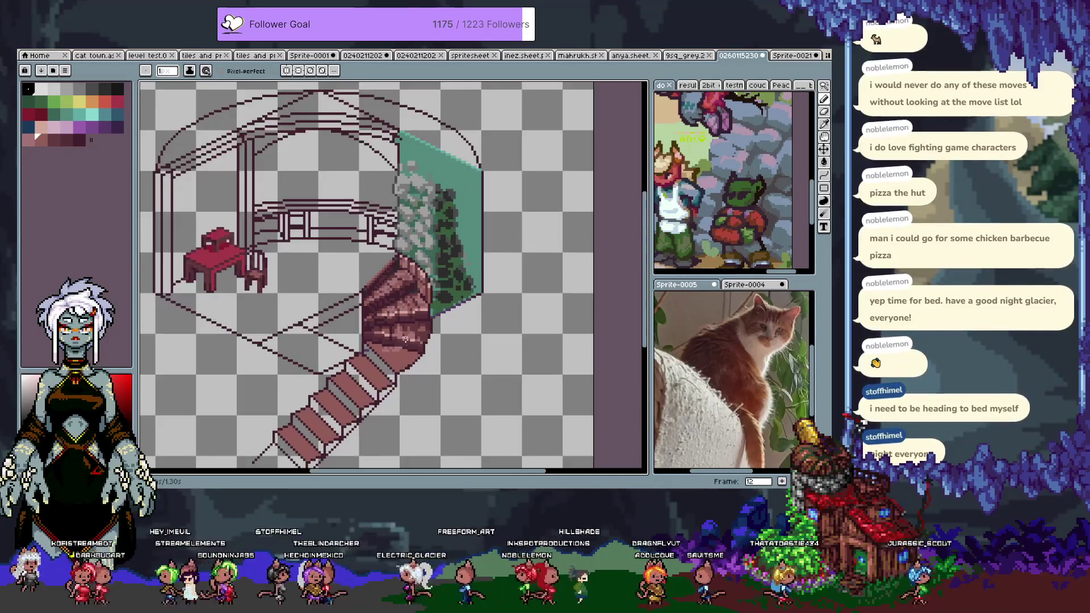
scroll(407, 341, up, 3)
scroll(379, 315, down, 3)
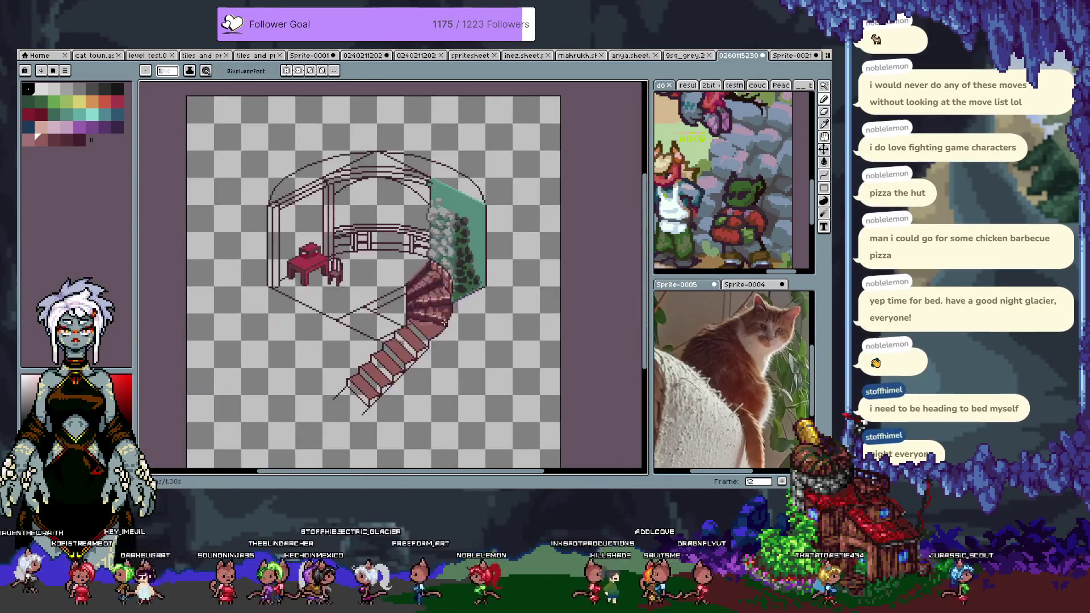
scroll(411, 279, up, 3)
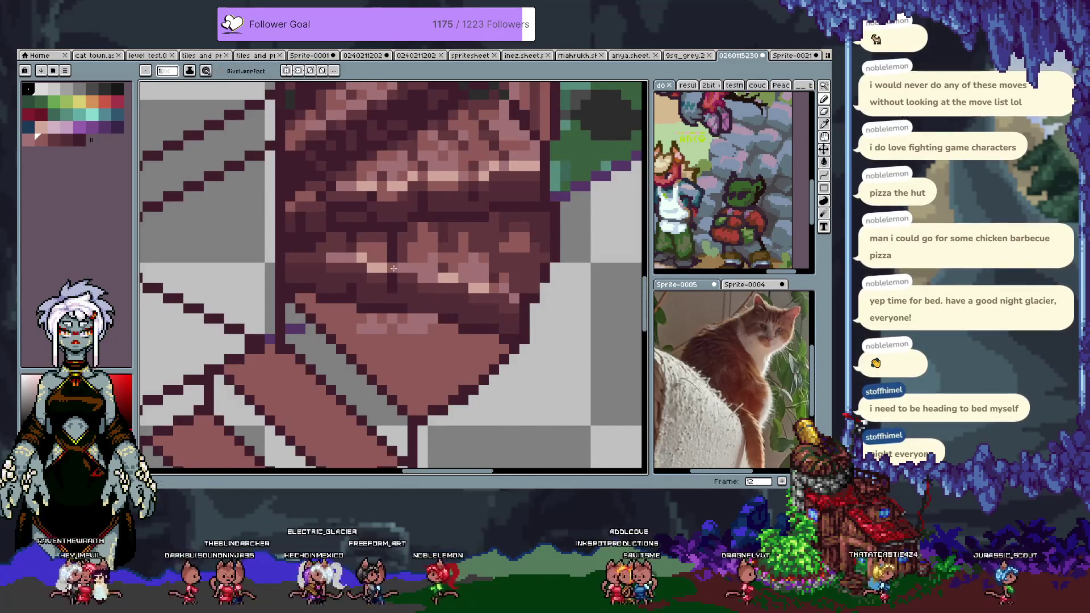
scroll(393, 268, down, 3)
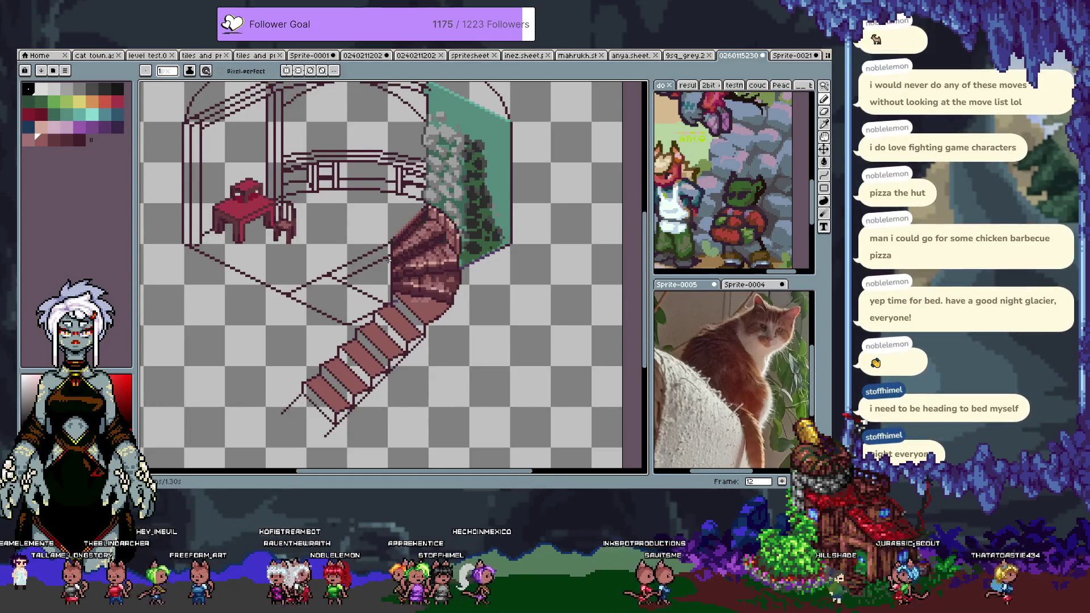
scroll(394, 261, down, 3)
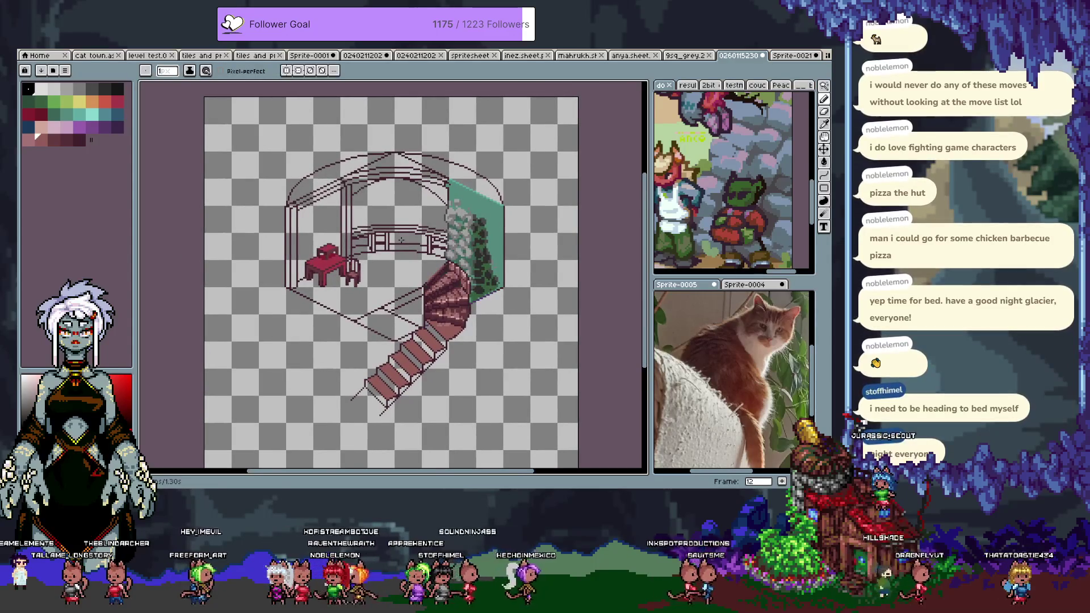
scroll(469, 233, down, 2)
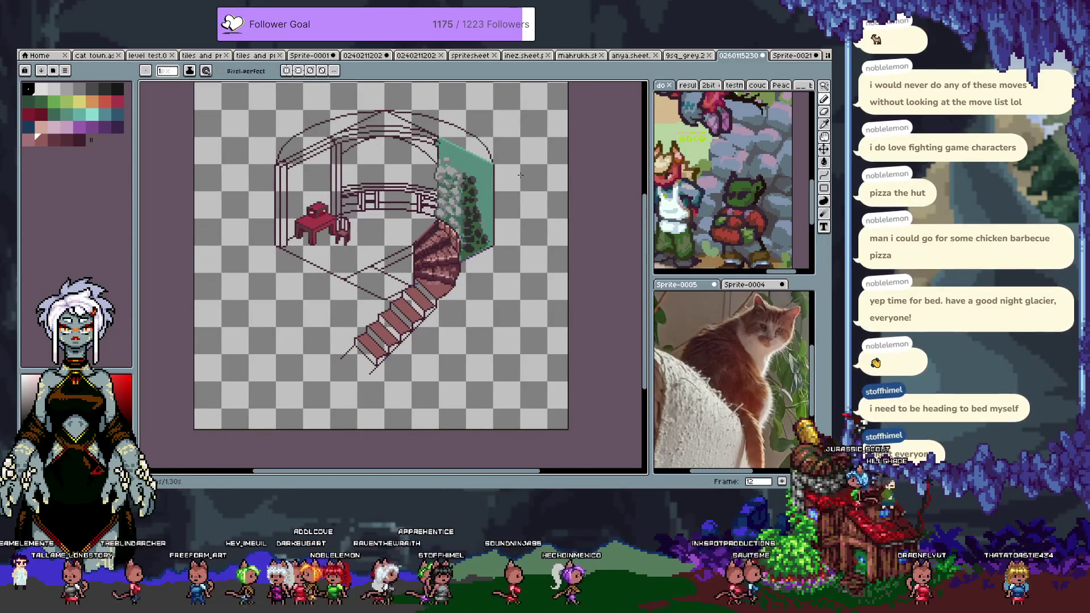
scroll(492, 220, up, 1)
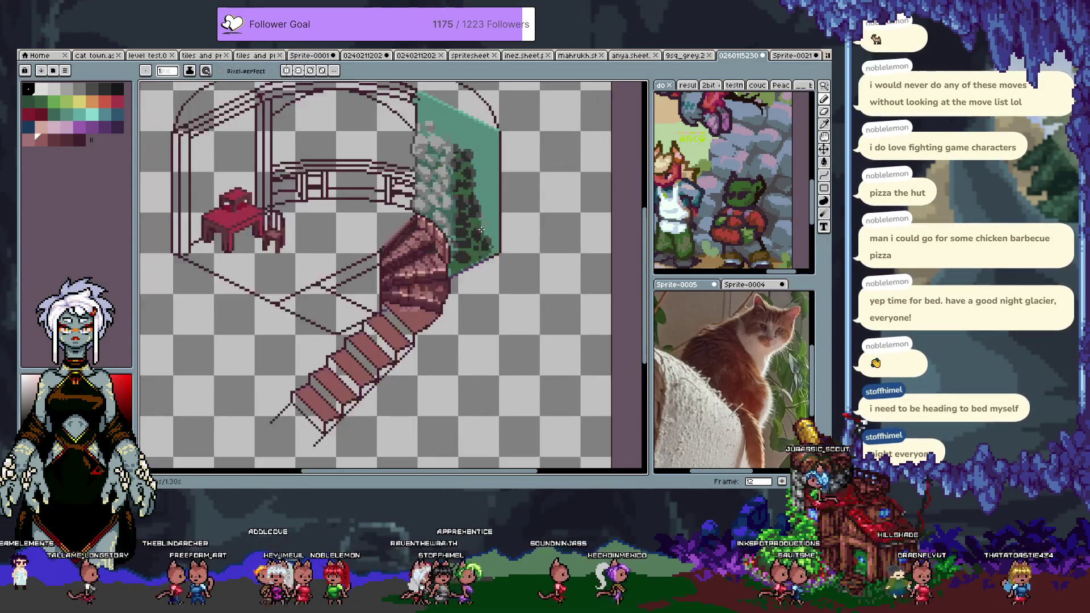
key(i)
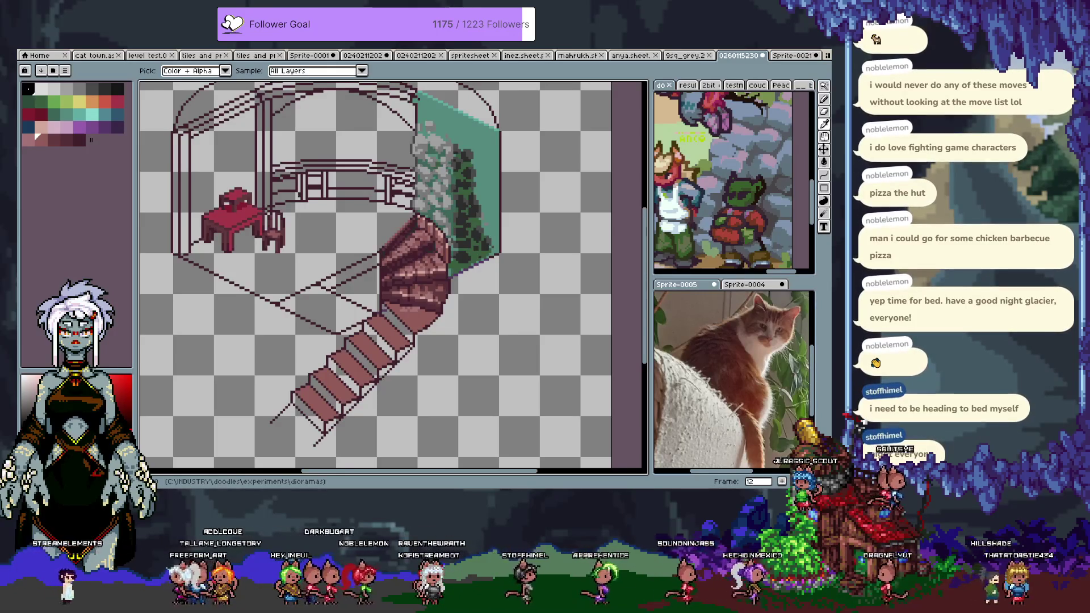
key(b)
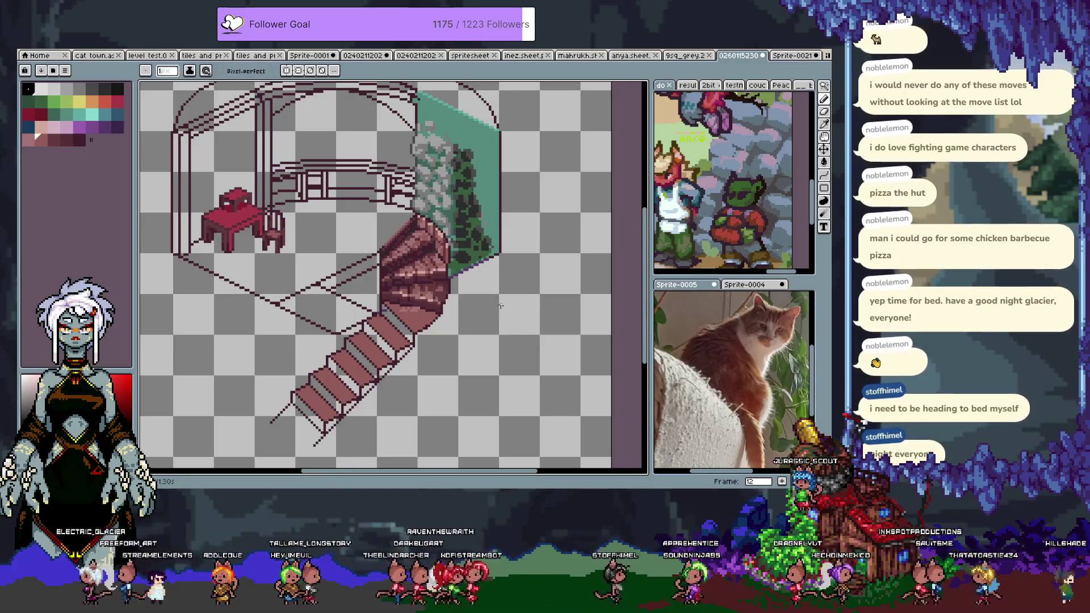
Step: Recentre the room in the view and show the layer timeline
scroll(502, 278, right, 1)
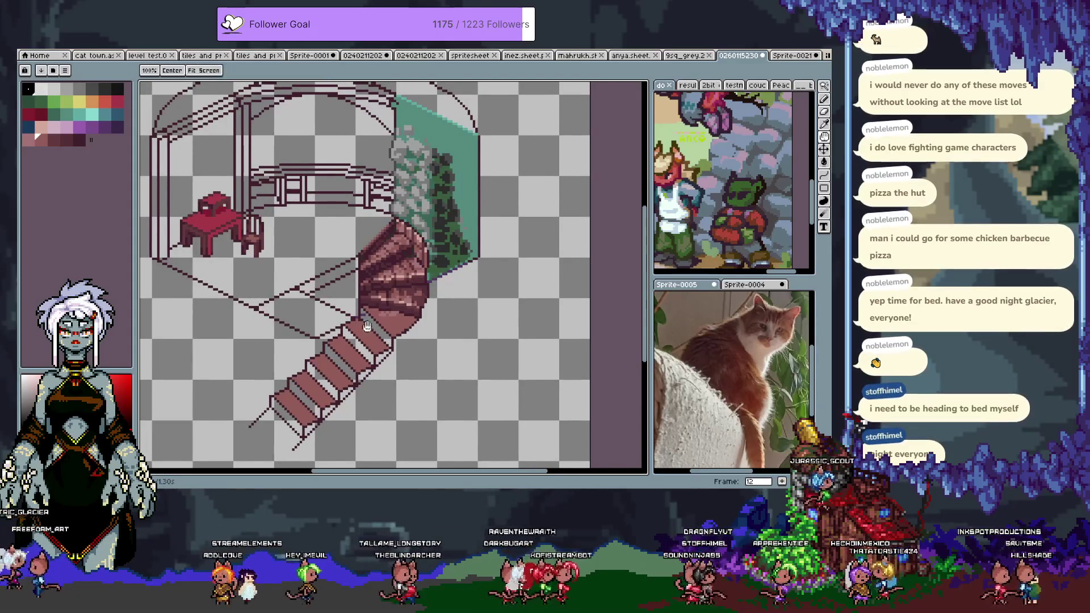
drag(385, 305, 414, 322)
scroll(414, 322, up, 3)
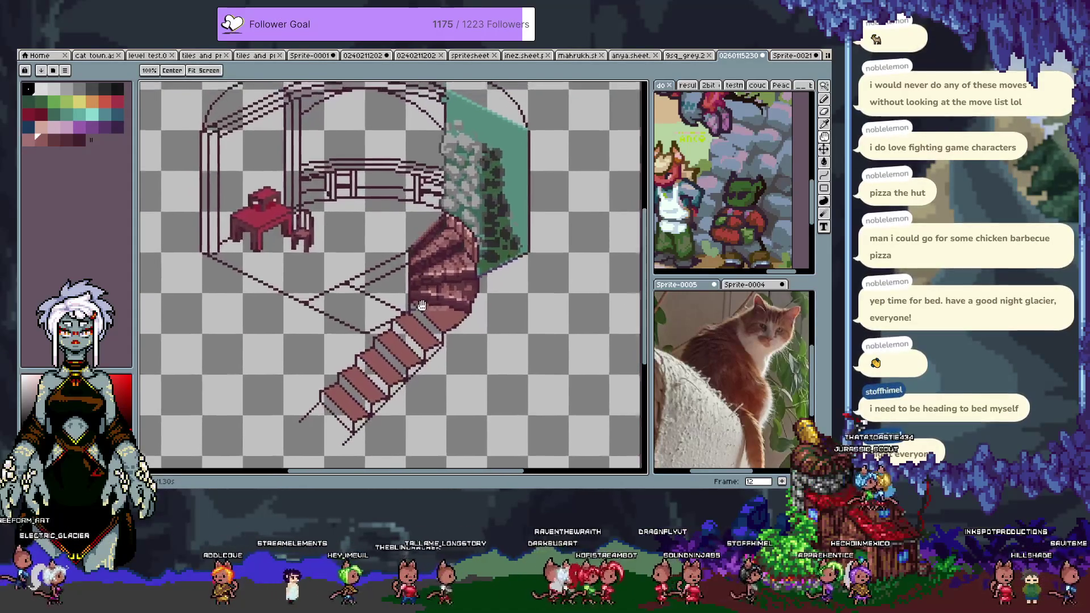
scroll(430, 298, up, 2)
key(Tab)
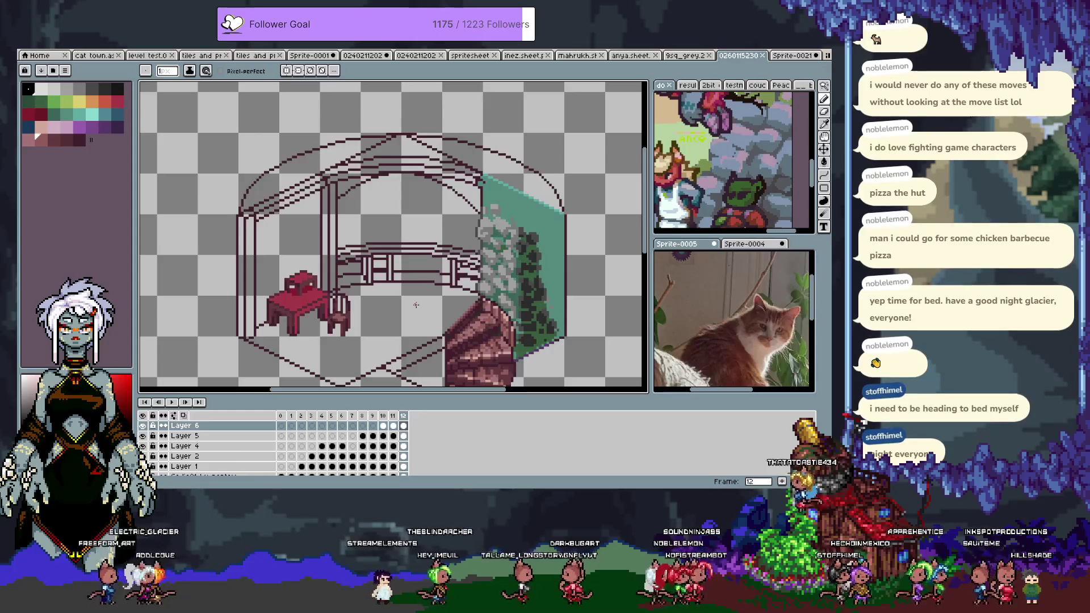
Step: Gather the drawing layers into Group 1 and add a new Layer 7
click(211, 437)
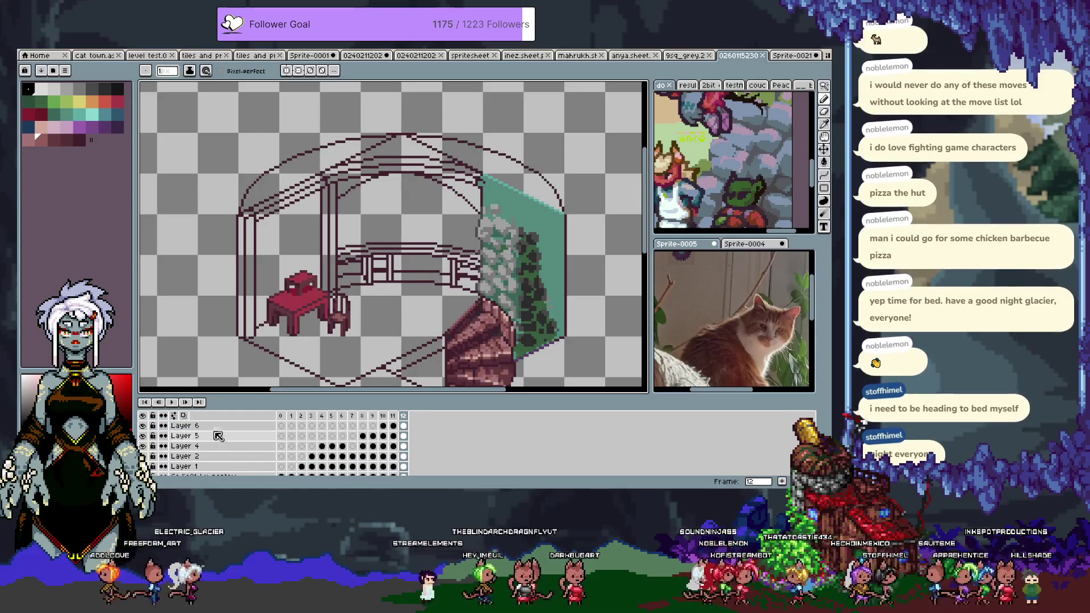
right_click(236, 440)
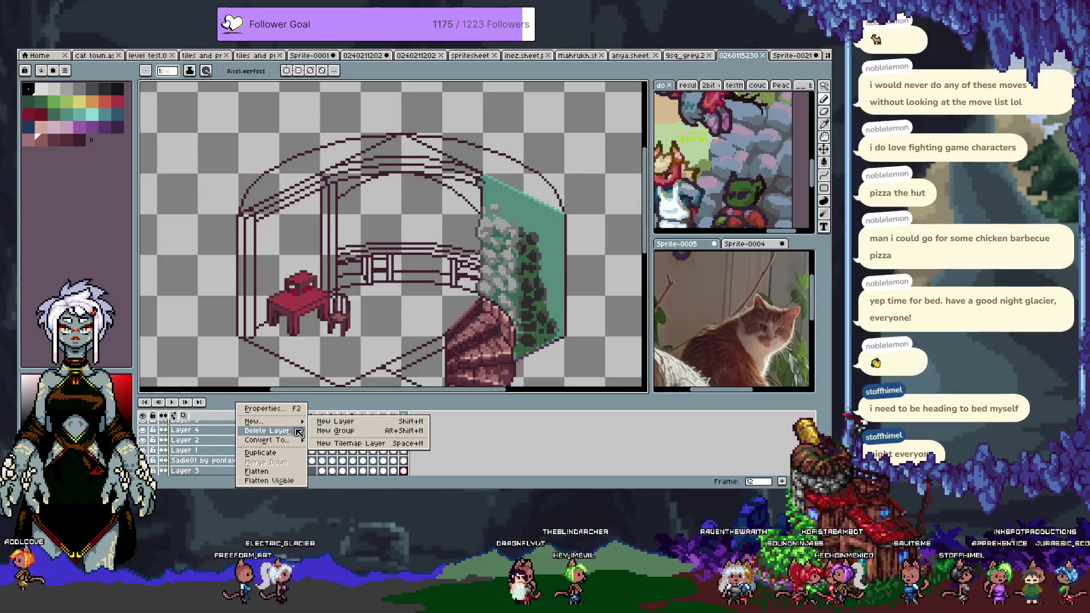
click(361, 433)
click(238, 460)
key(shift+n)
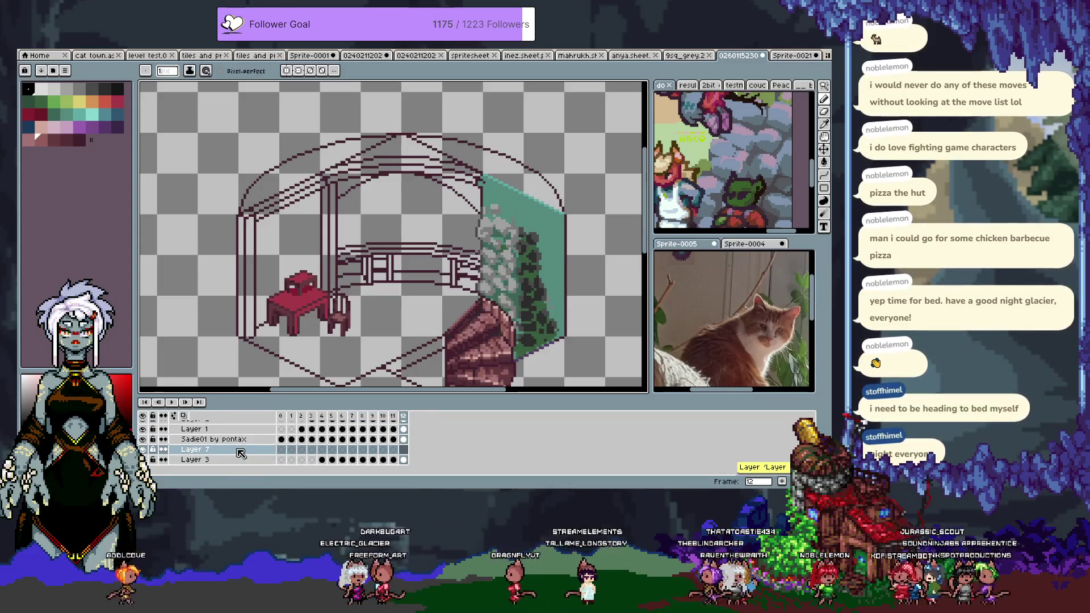
drag(245, 460, 246, 473)
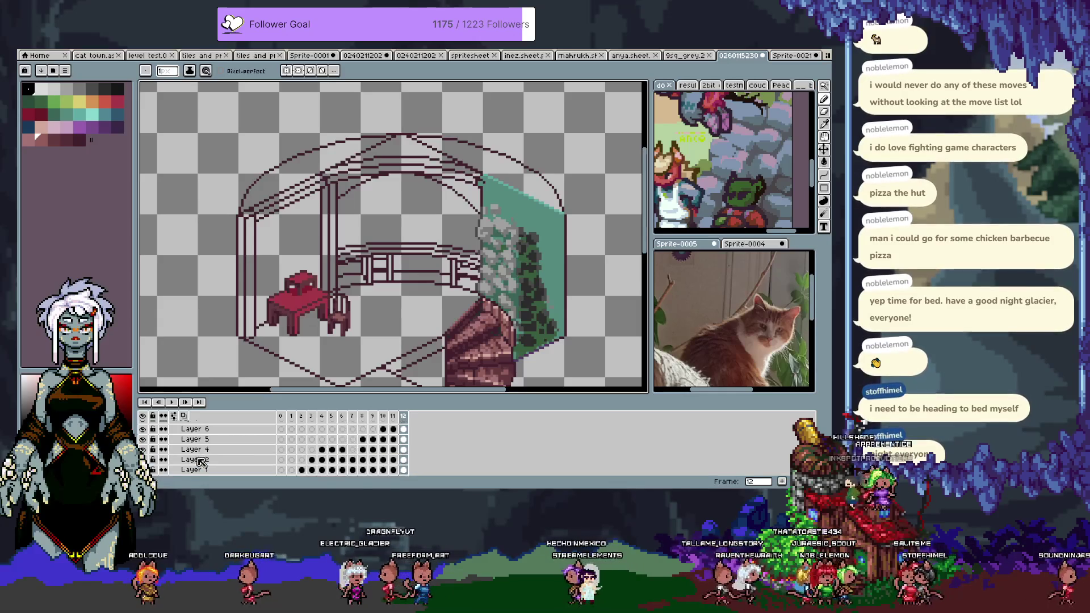
Step: Move Layer 7 above Group 1, collapse the group, and hide the timeline
scroll(191, 454, up, 3)
scroll(193, 448, down, 3)
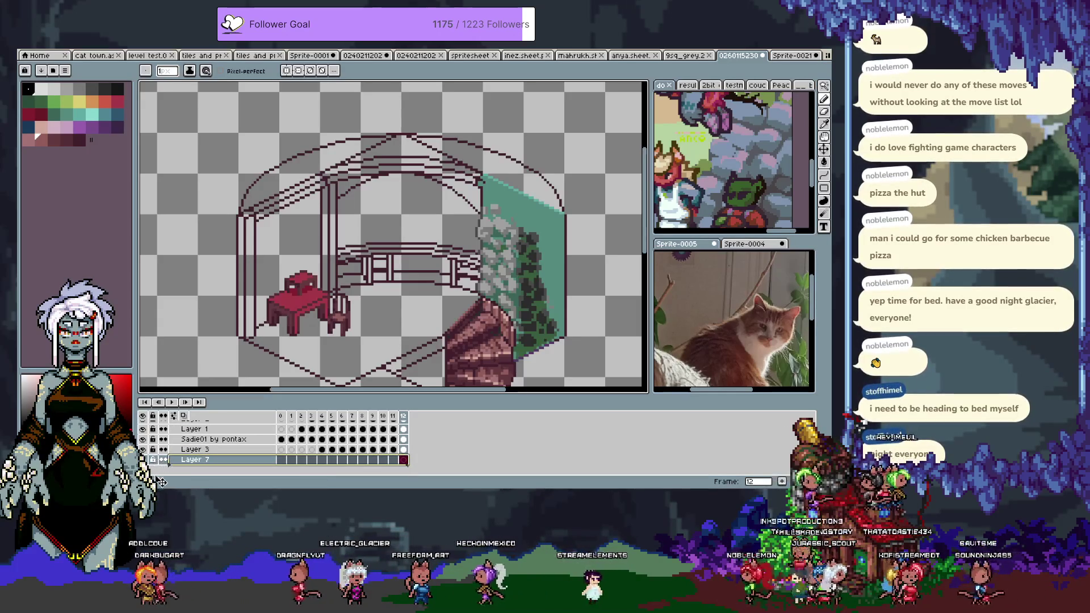
drag(176, 472, 171, 424)
click(174, 416)
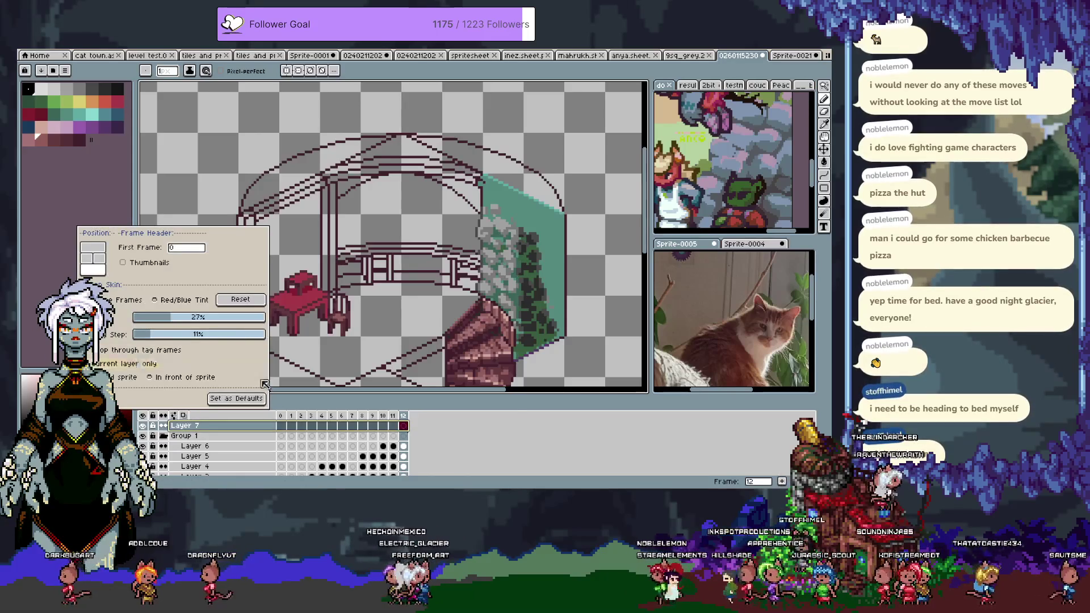
click(165, 440)
click(163, 437)
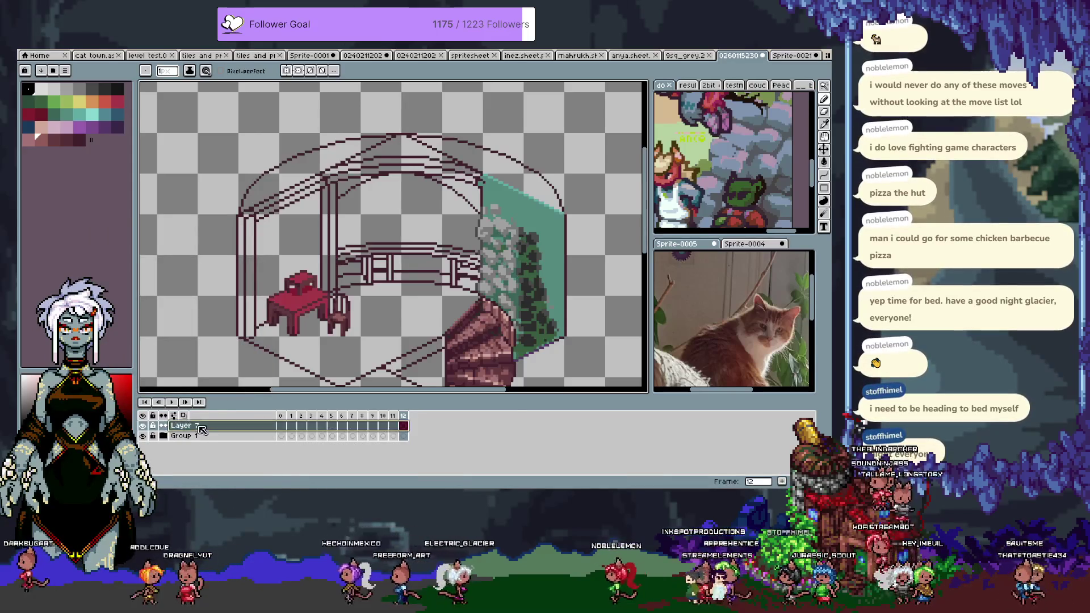
key(Tab)
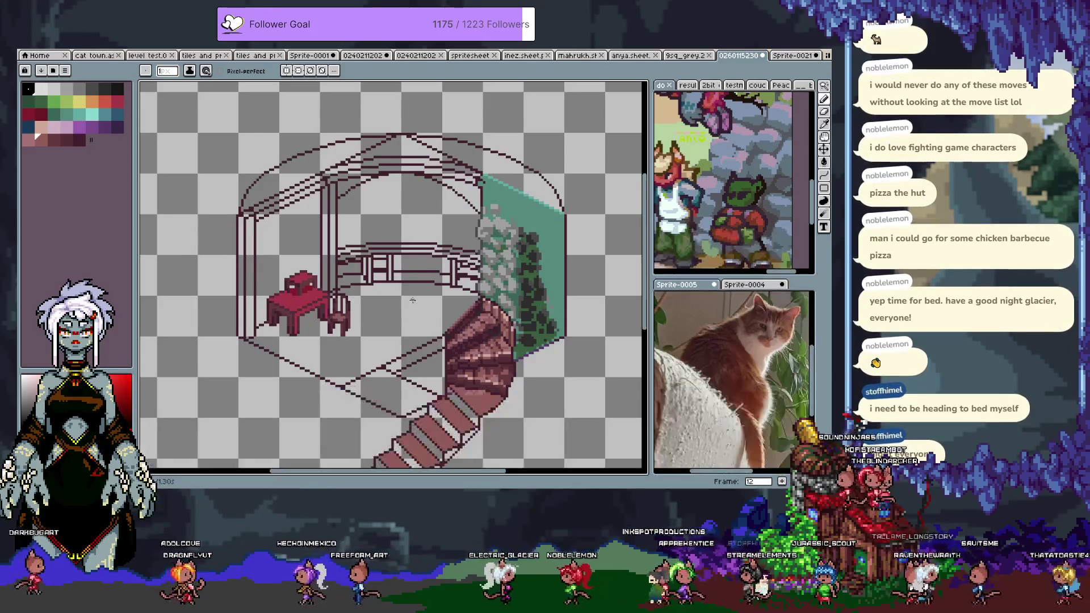
scroll(365, 303, right, 2)
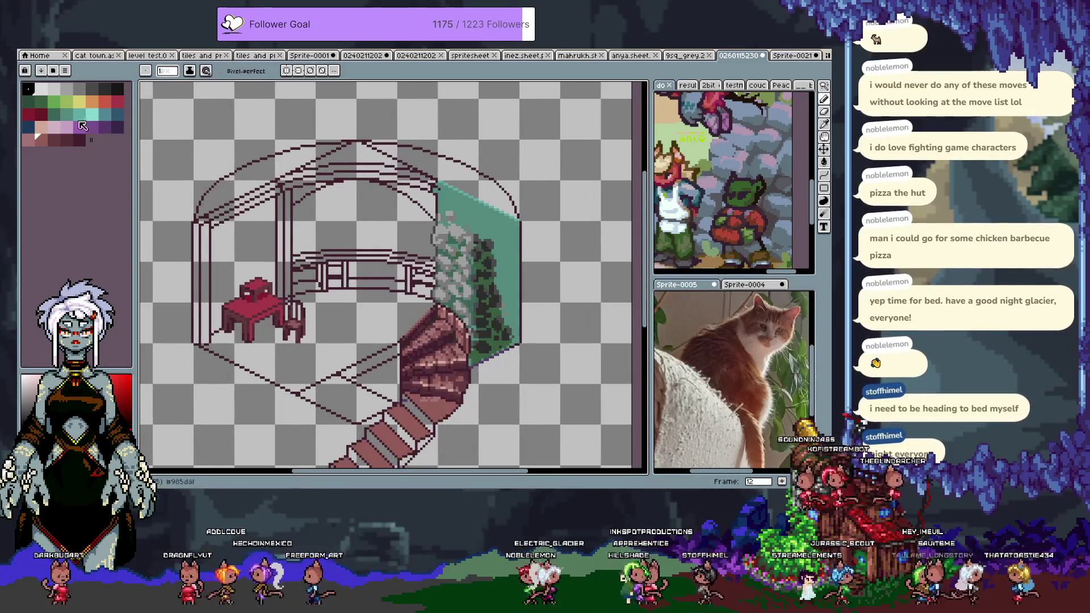
Step: Paint lime-green grass behind the room, under the railing and below the bench
click(68, 105)
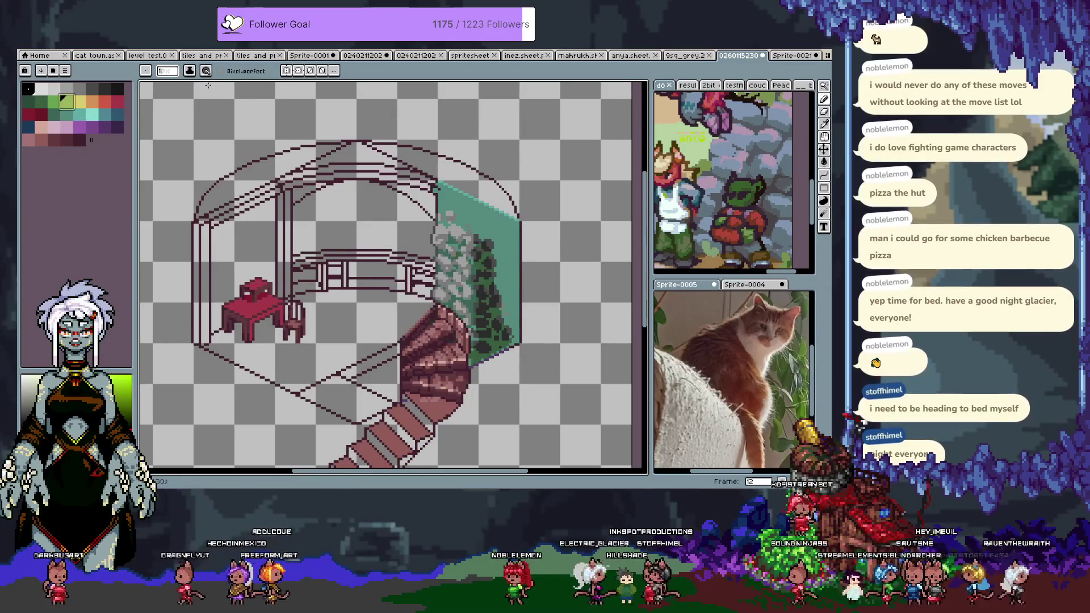
key(space)
drag(333, 147, 287, 198)
mouse_move(321, 336)
mouse_down()
mouse_move(382, 303)
mouse_move(488, 196)
mouse_move(391, 295)
mouse_move(255, 366)
mouse_up()
mouse_move(460, 258)
mouse_down()
mouse_move(497, 230)
mouse_move(511, 310)
mouse_move(491, 369)
mouse_move(430, 346)
mouse_up()
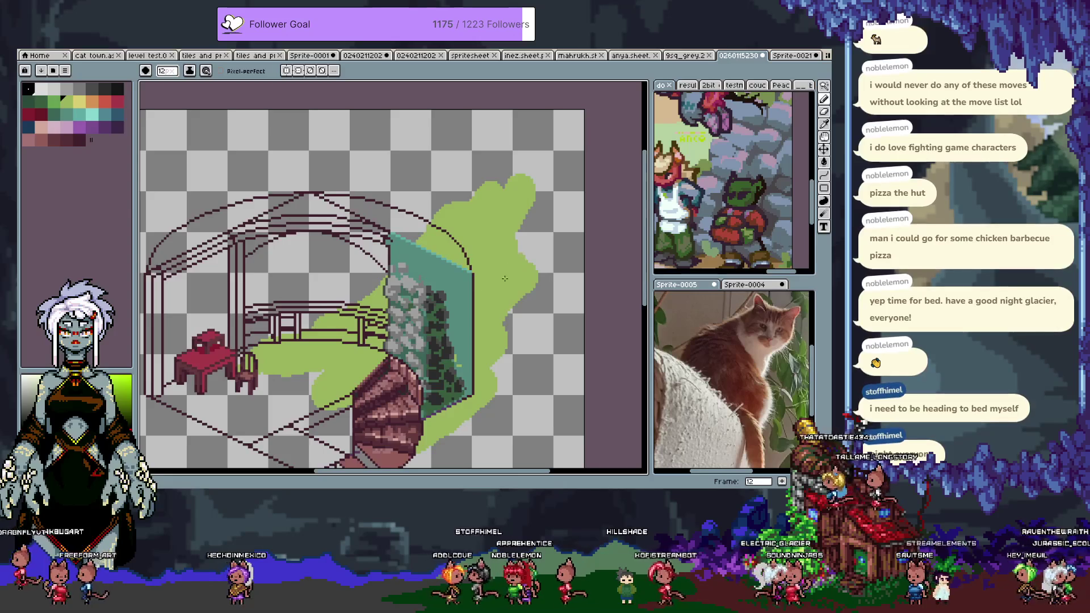
drag(363, 299, 256, 341)
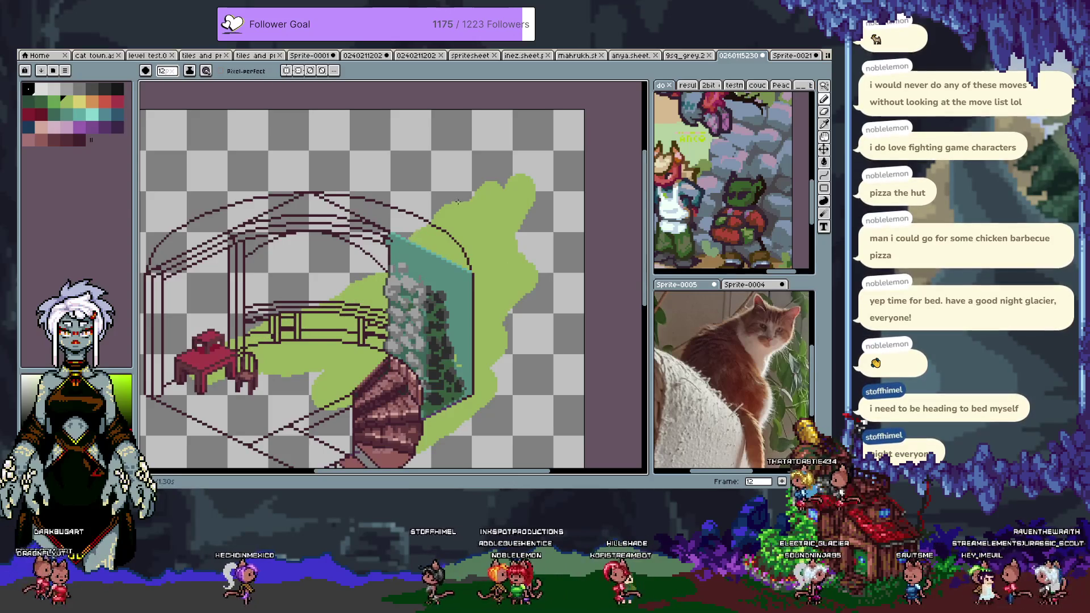
Step: Paint a diagonal teal band across the upper backdrop, discarding a stray light-cyan stroke
click(92, 114)
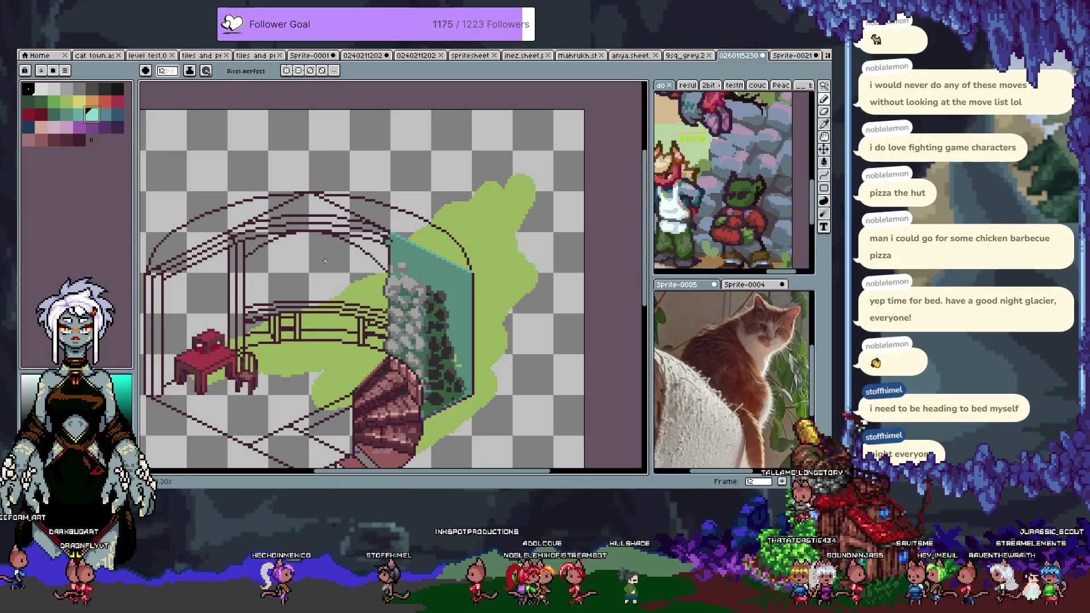
drag(370, 246, 313, 277)
key(ctrl+z)
click(80, 115)
key(w)
key(b)
drag(266, 321, 461, 212)
mouse_move(368, 255)
mouse_down()
mouse_move(187, 306)
mouse_move(143, 340)
mouse_up()
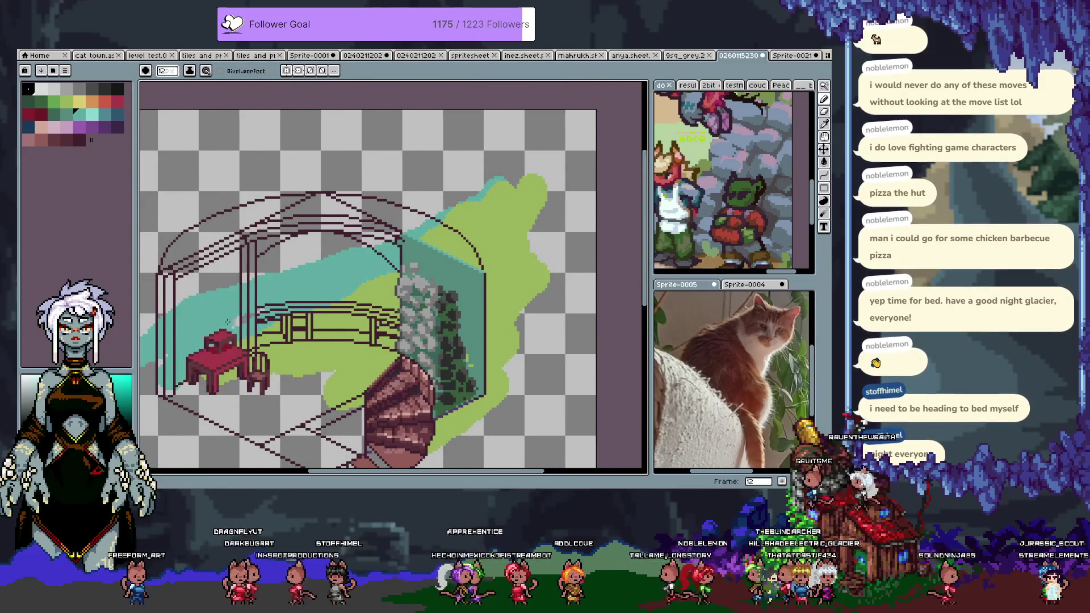
drag(302, 260, 347, 243)
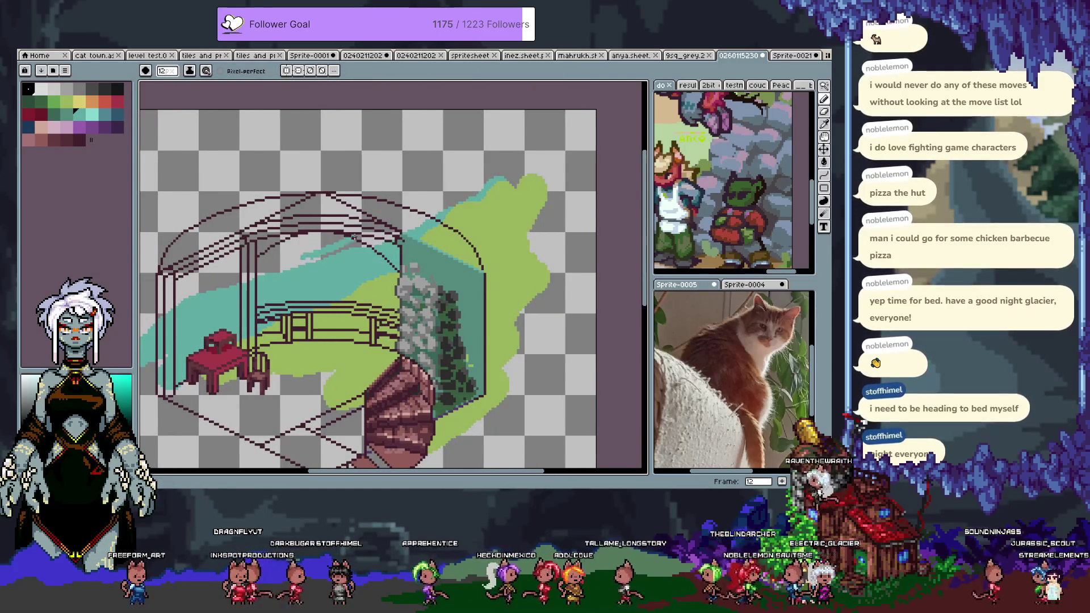
drag(284, 267, 443, 187)
Step: Add two short light-green strokes to the backdrop
key(v)
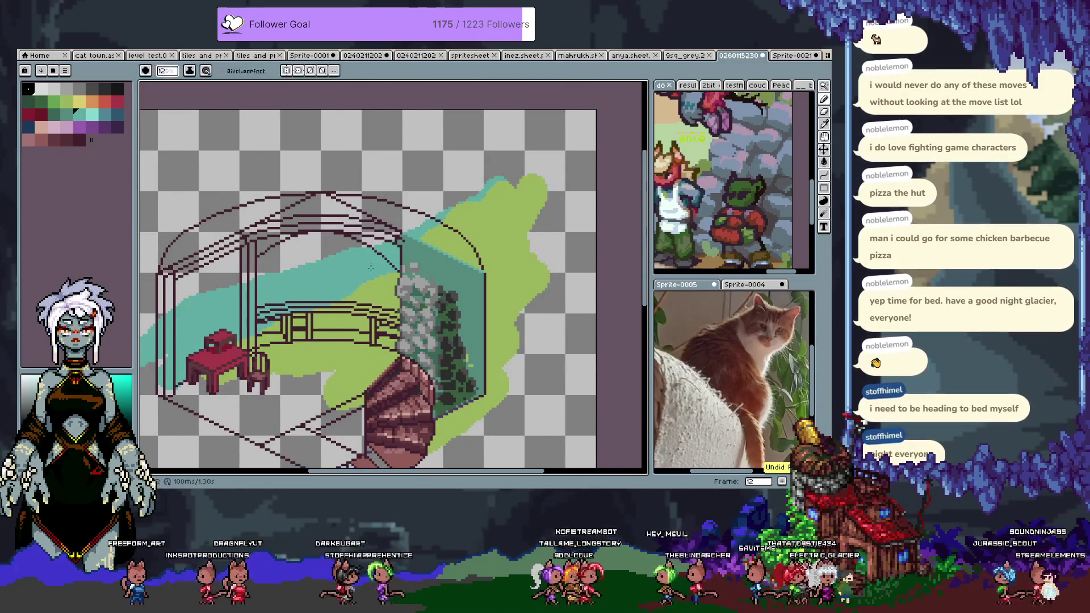
key(b)
drag(350, 284, 372, 274)
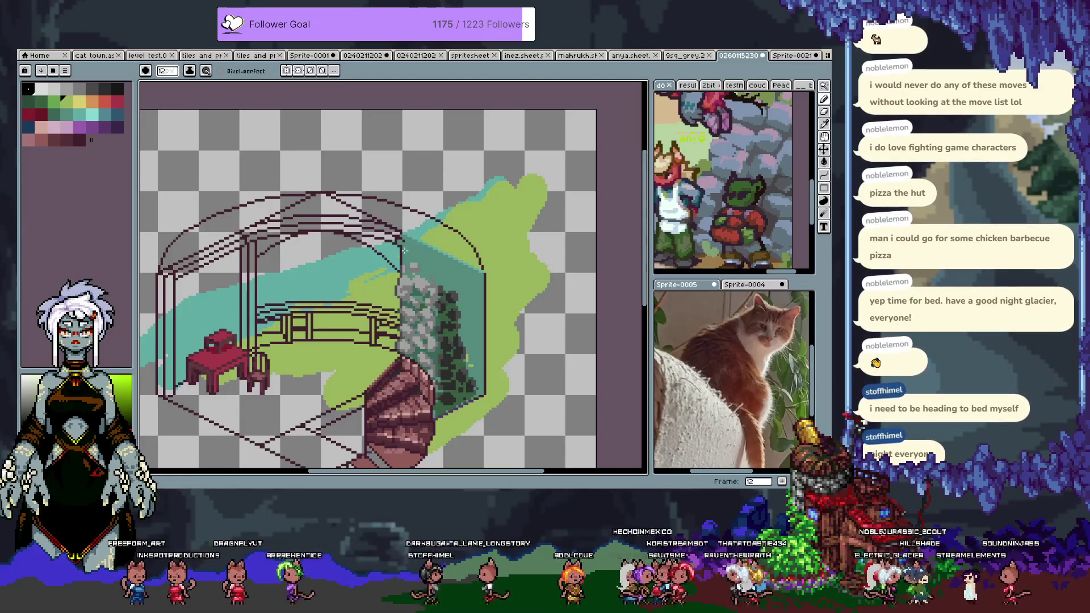
drag(355, 271, 385, 263)
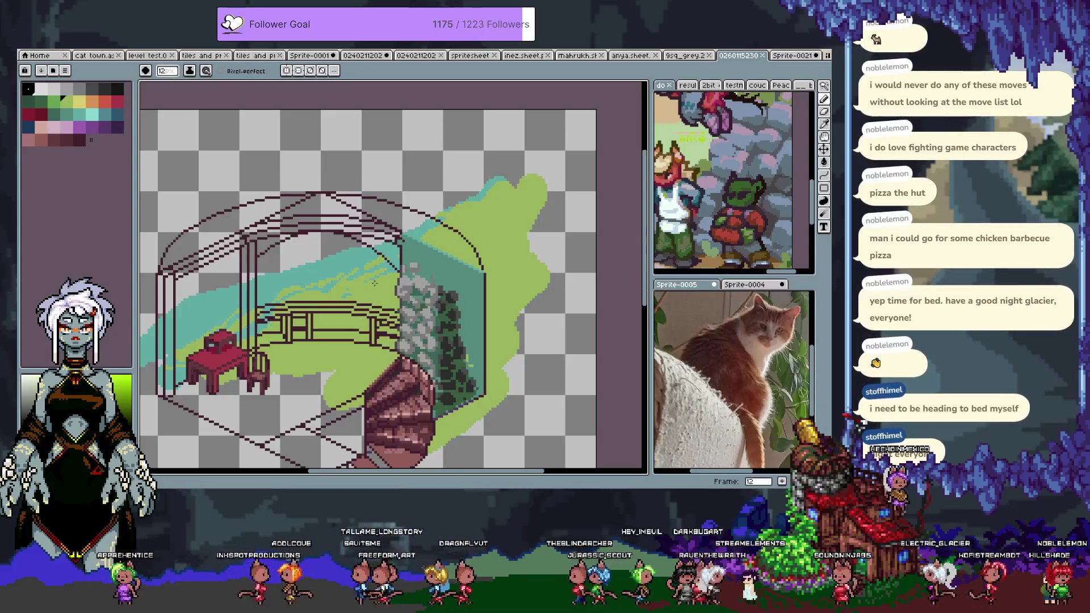
Step: Add frame 13, zoom into the grass edge, and undo one stray pixel edit
scroll(339, 281, up, 2)
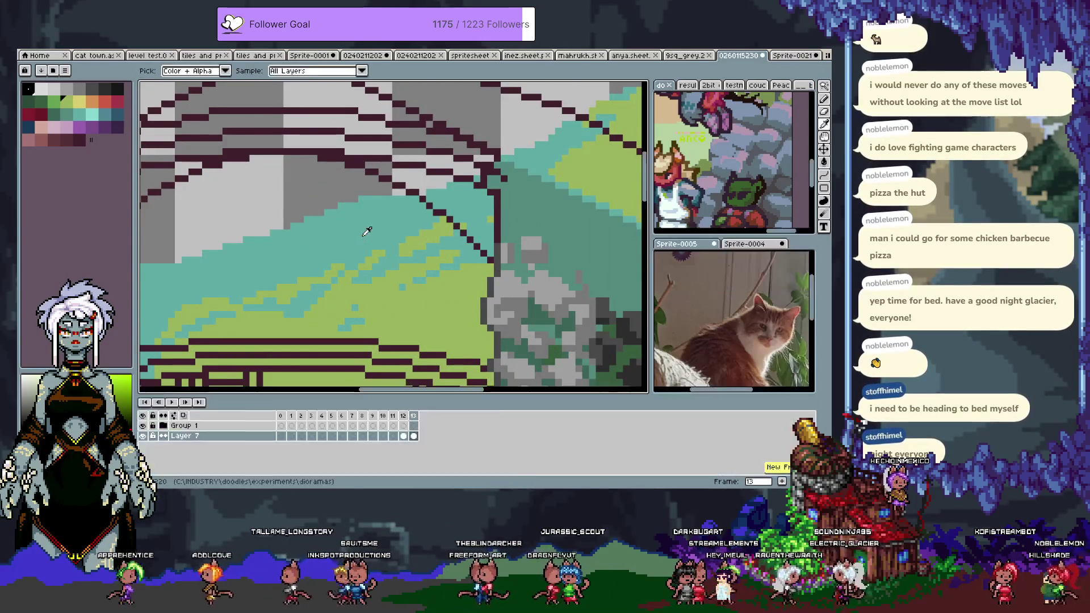
key(Right)
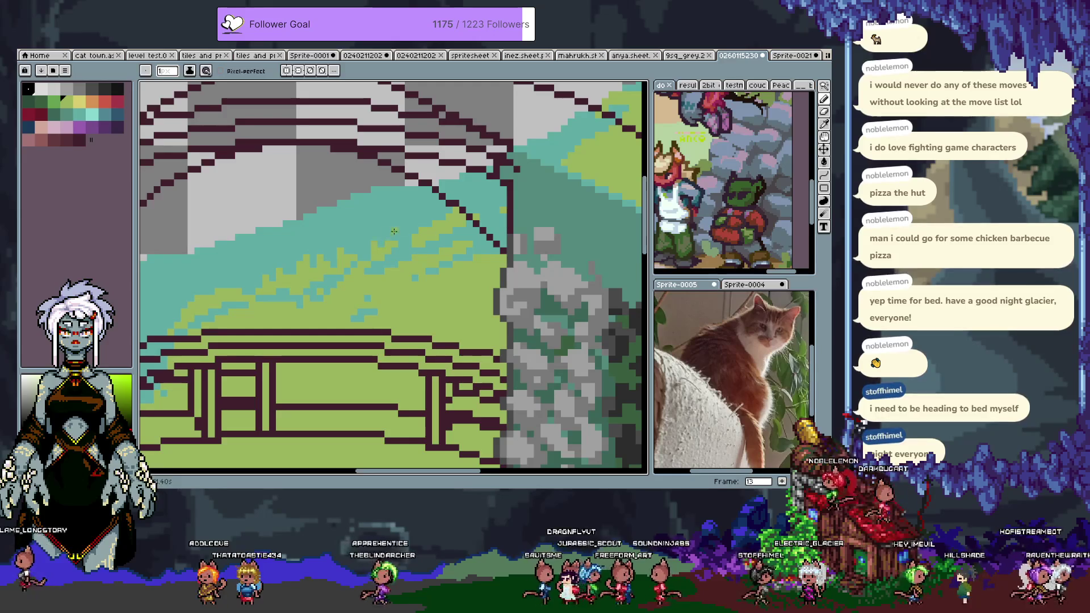
scroll(362, 259, left, 2)
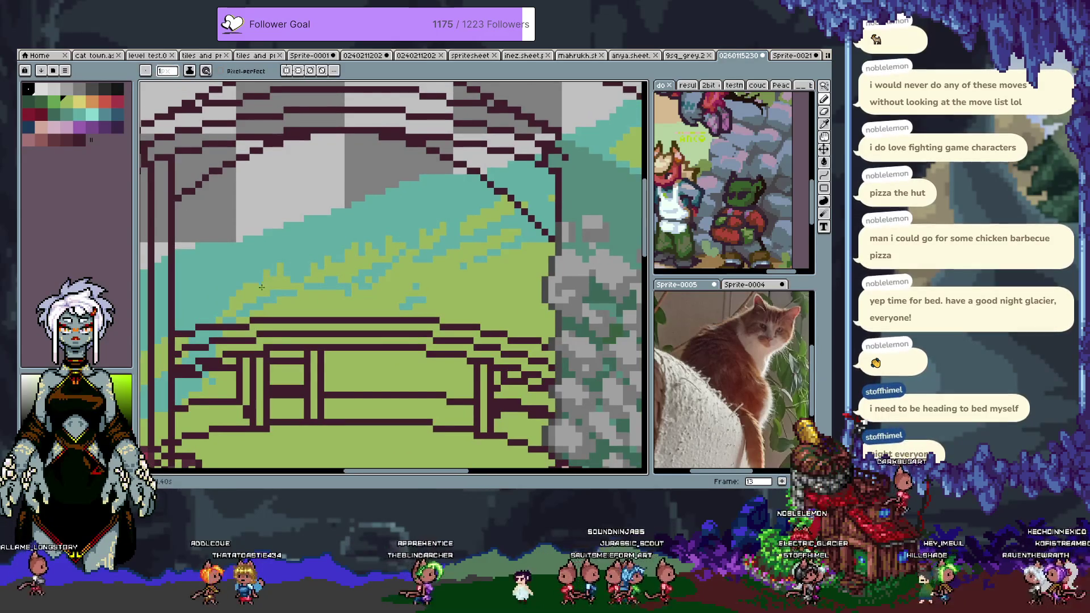
key(v)
key(b)
key(v)
key(ctrl+z)
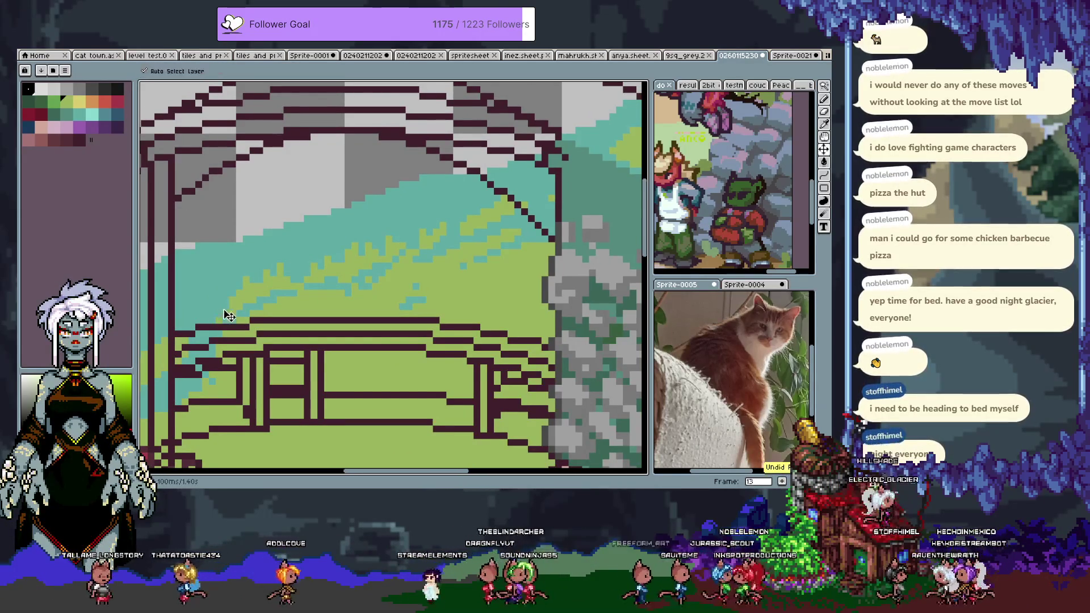
key(b)
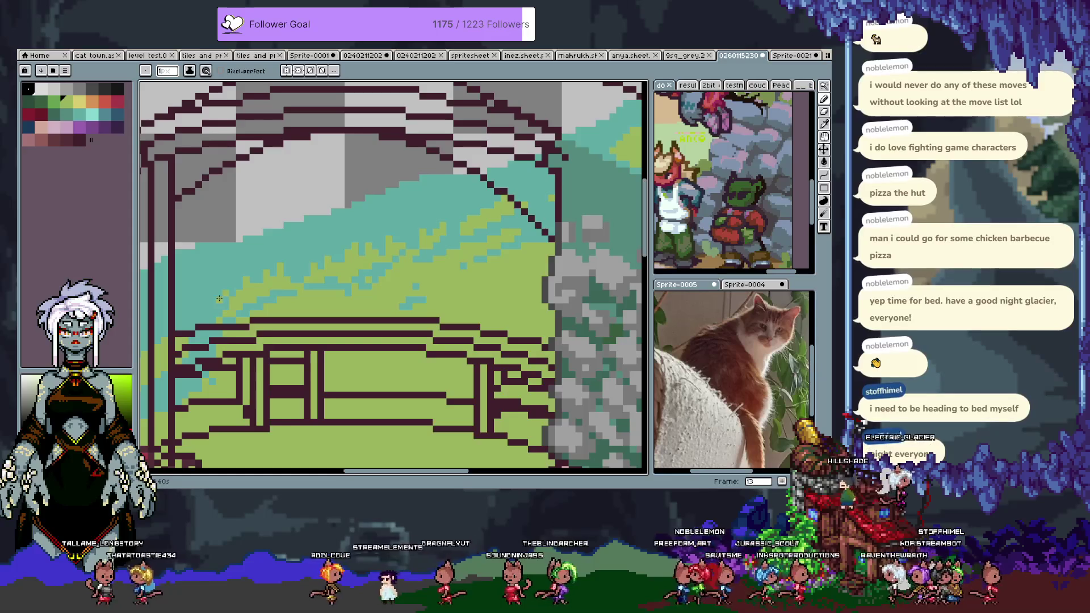
scroll(254, 331, up, 1)
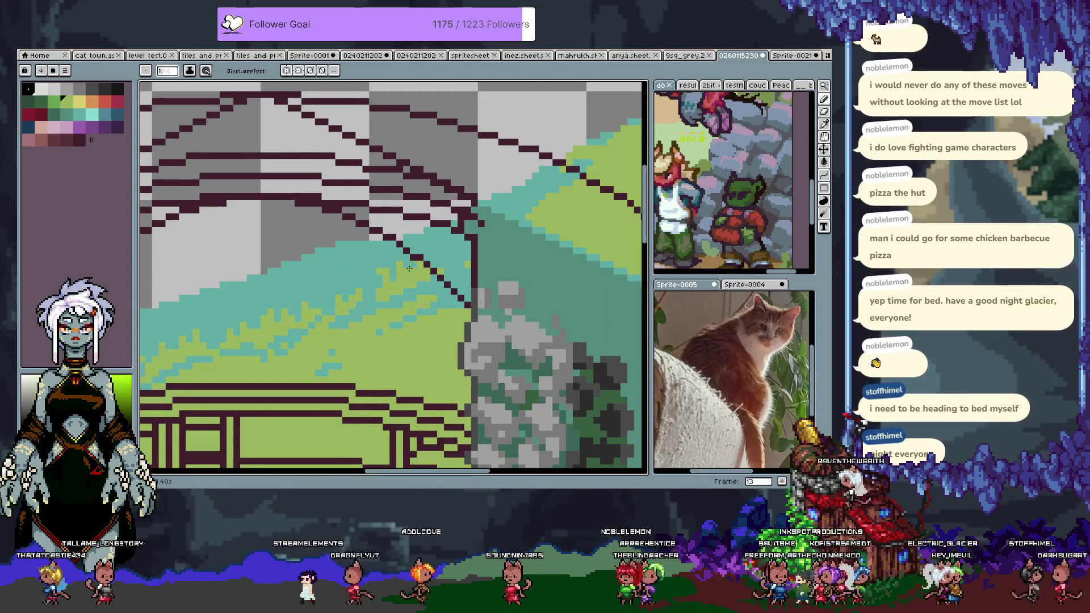
mouse_move(445, 246)
mouse_down()
mouse_move(405, 270)
mouse_move(390, 200)
mouse_up()
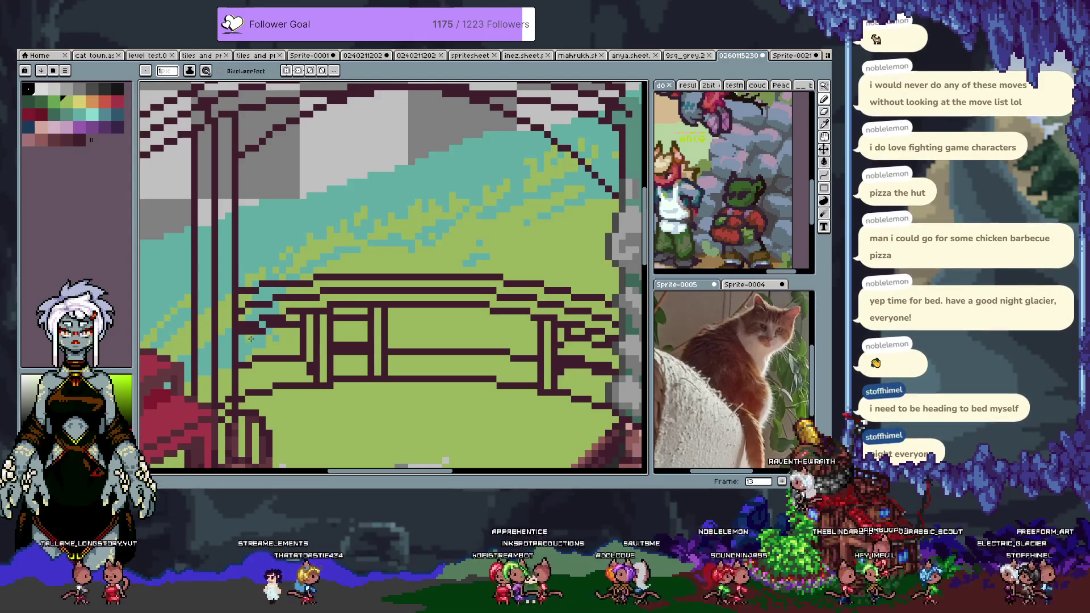
Step: Zoom into the grass near the rocks and railing and dab teal pixels into the green
drag(431, 227, 329, 290)
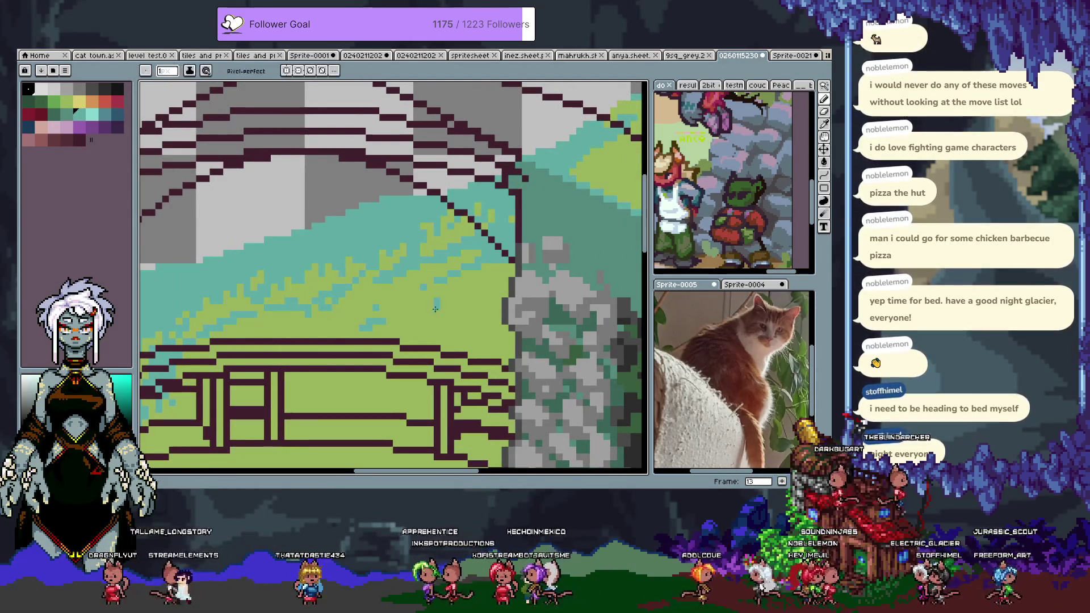
key(z)
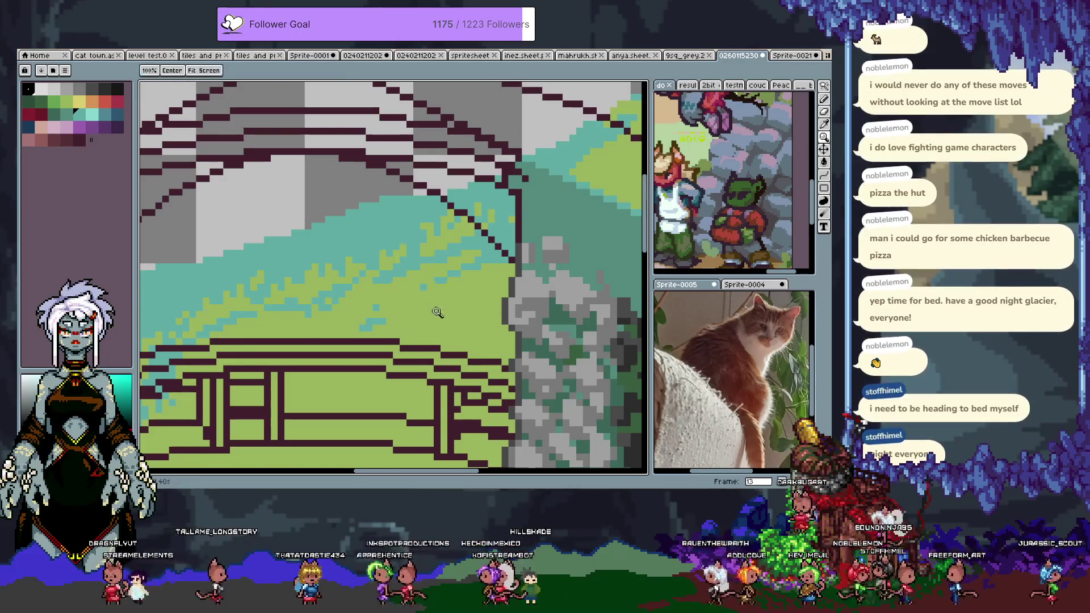
click(443, 302)
key(v)
key(b)
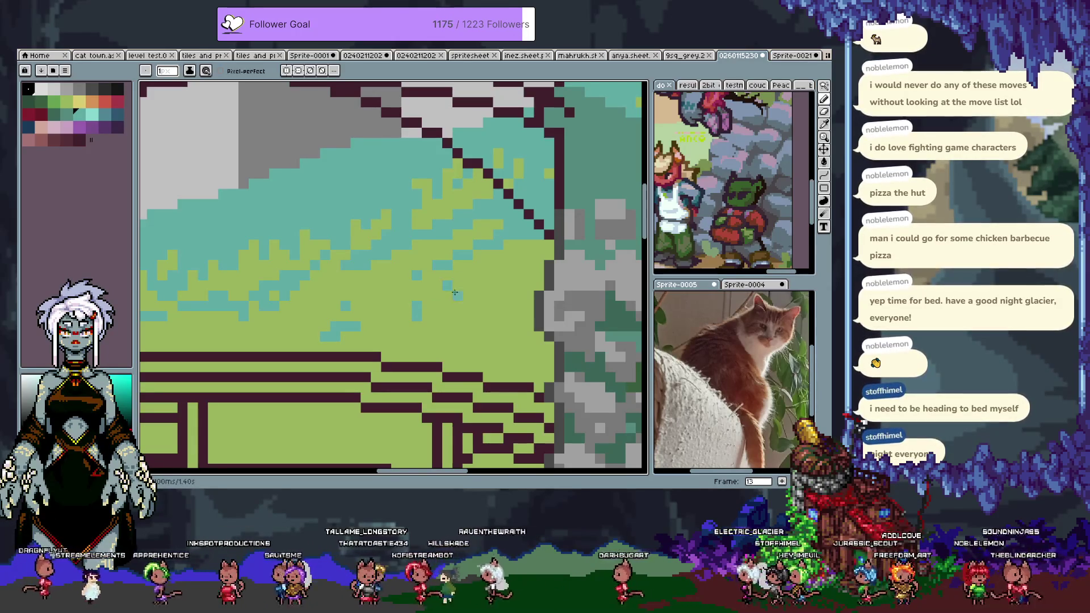
drag(477, 280, 381, 328)
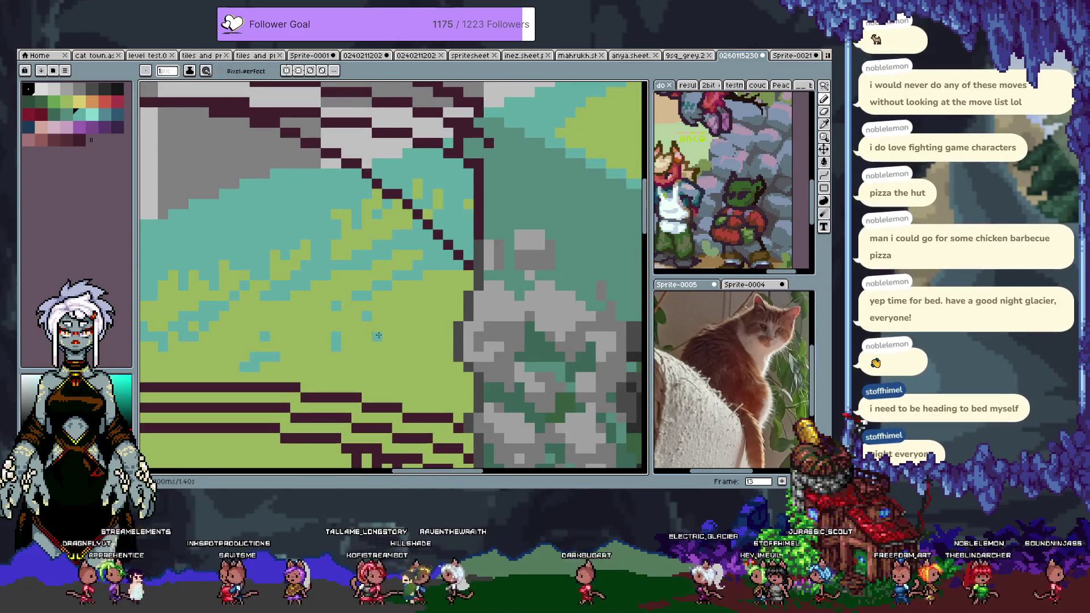
mouse_move(334, 358)
mouse_down()
mouse_move(511, 219)
mouse_move(504, 289)
mouse_up()
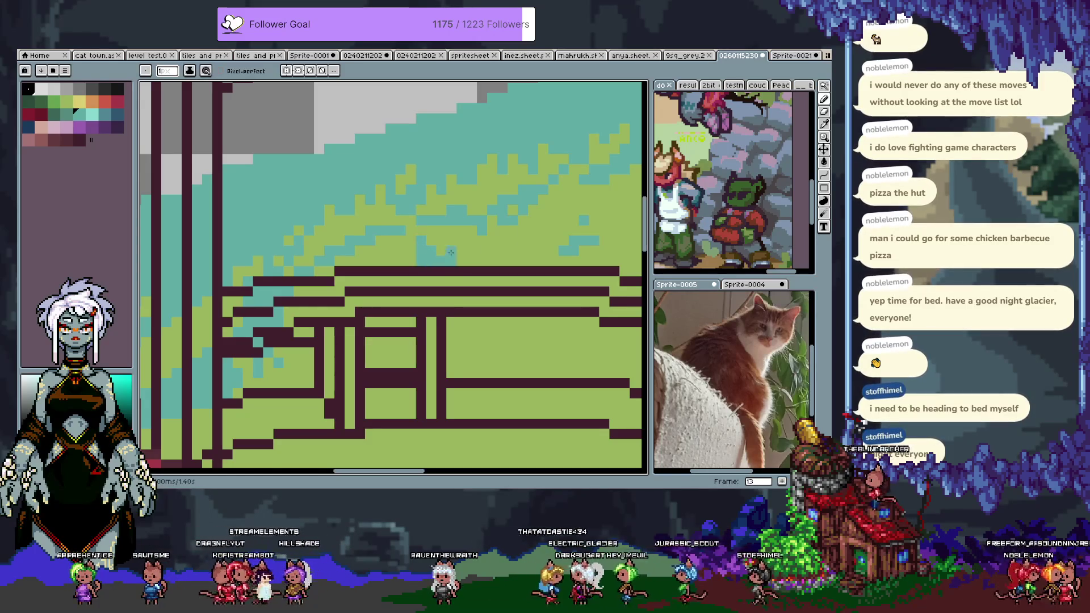
drag(425, 253, 269, 362)
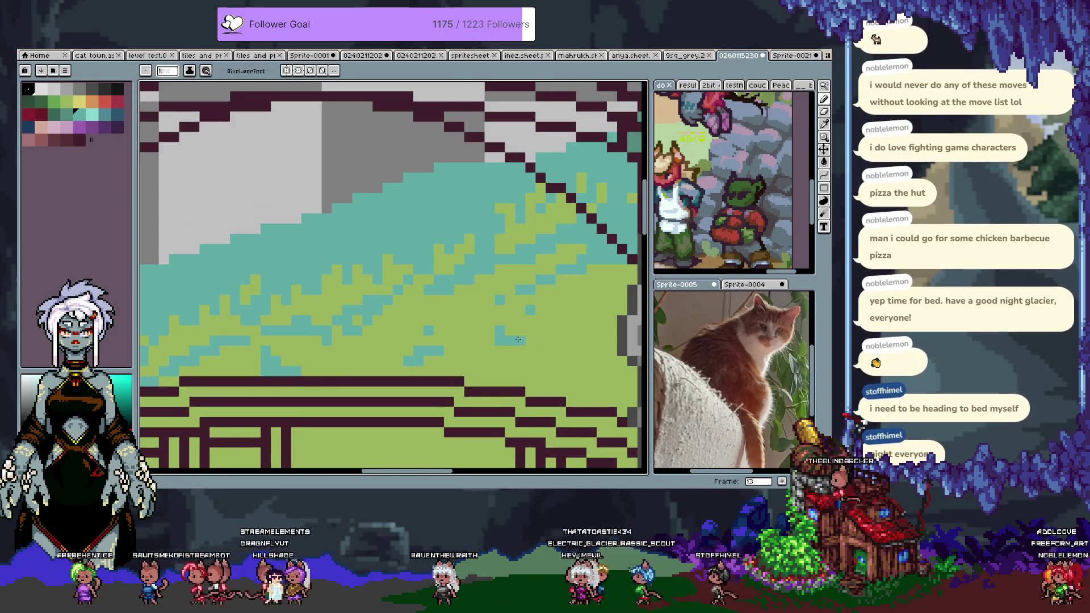
drag(522, 339, 425, 300)
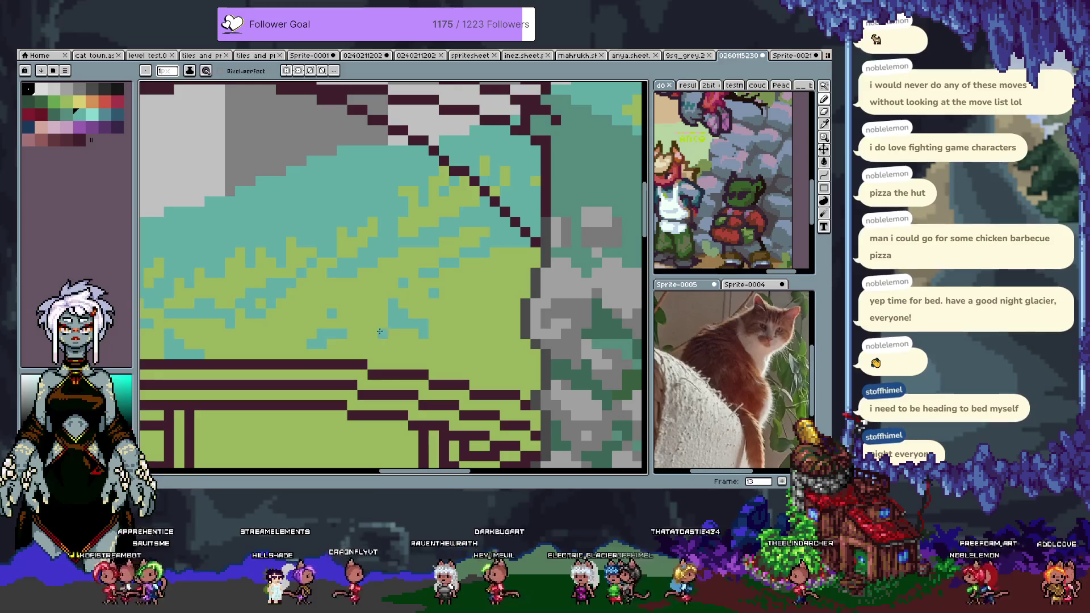
drag(478, 303, 502, 305)
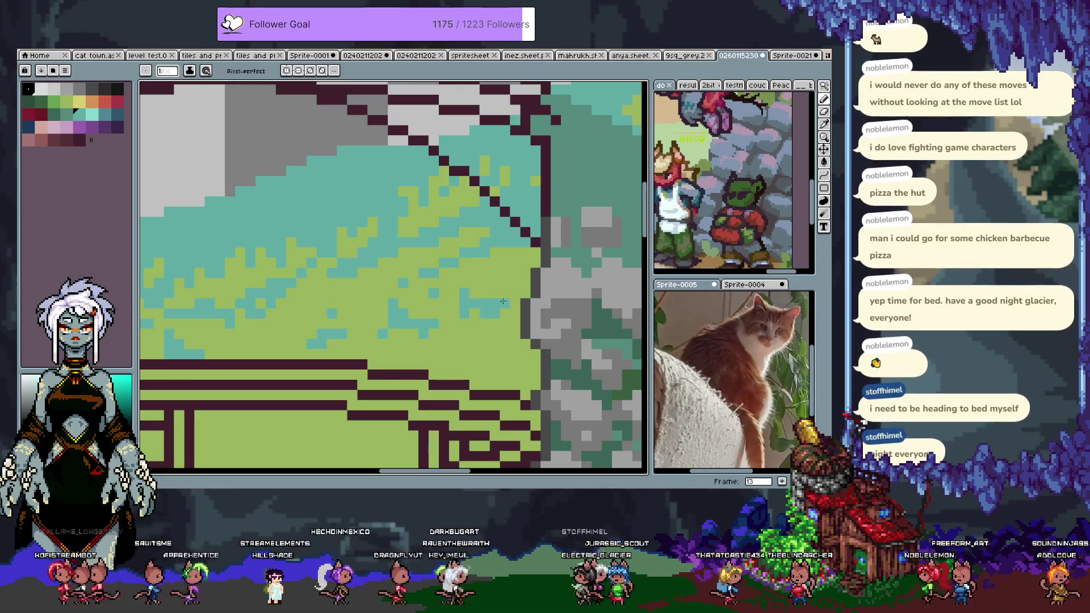